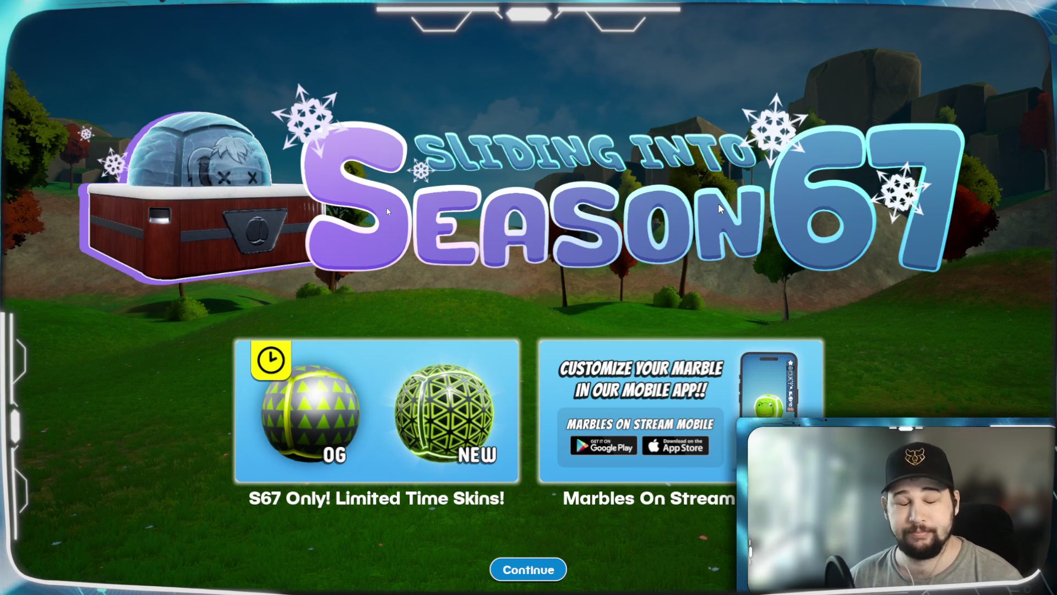
Dismiss the Season 67 splash, open Grand Prix and switch to its Community maps.
{"action": "left_click", "coordinate": [527, 569]}
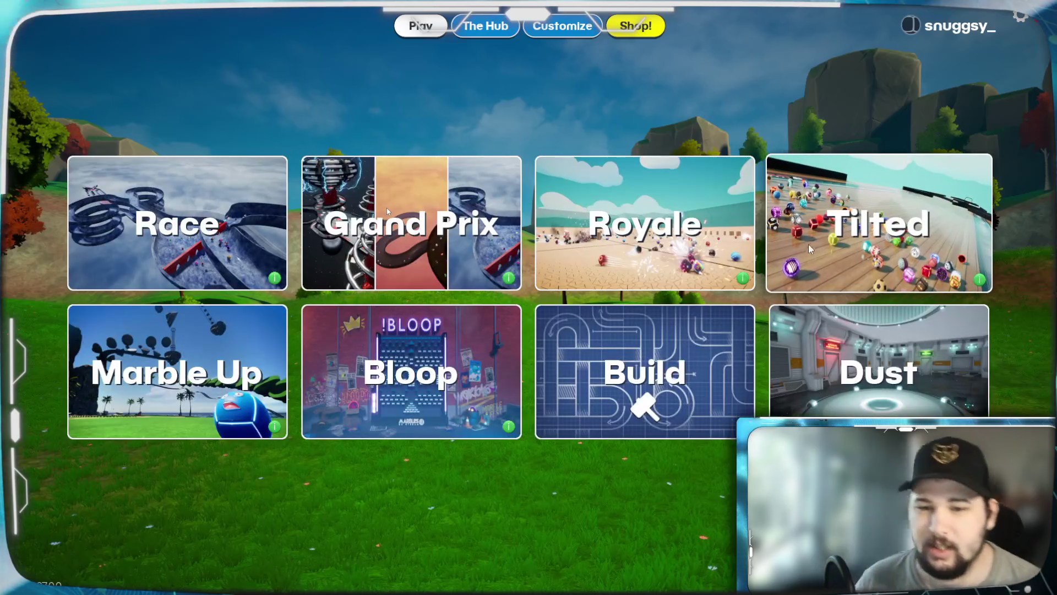
{"action": "left_click", "coordinate": [502, 215]}
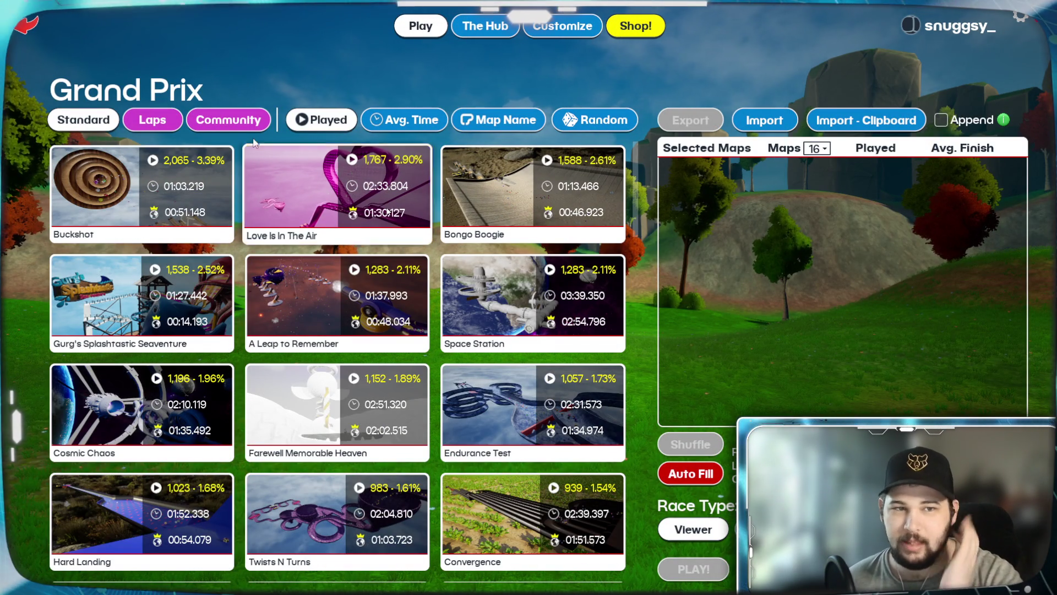
{"action": "left_click", "coordinate": [237, 123]}
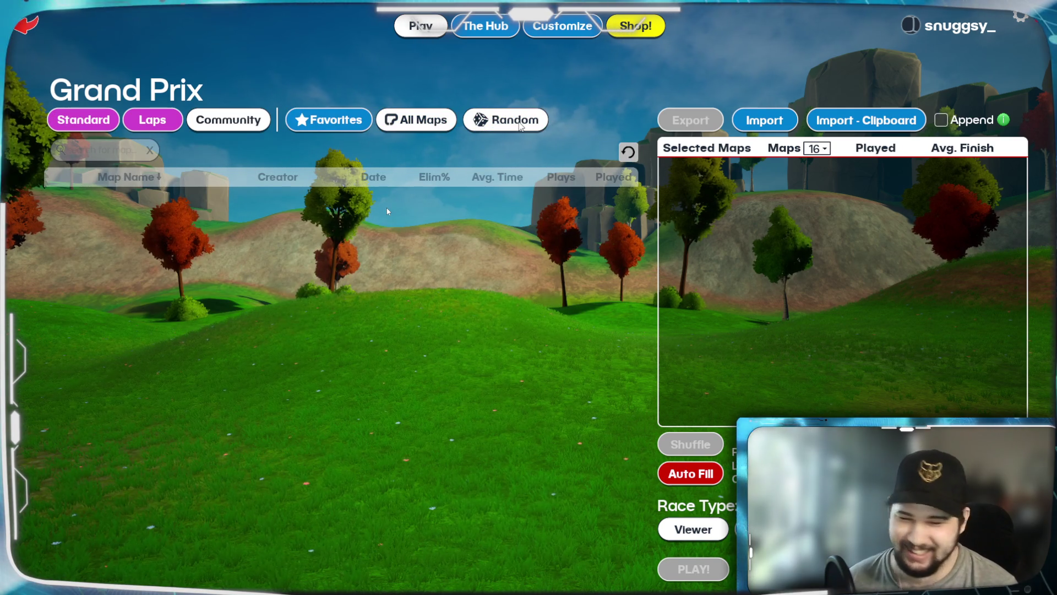
Randomly select three community maps for the Grand Prix and start it.
{"action": "left_click", "coordinate": [520, 126]}
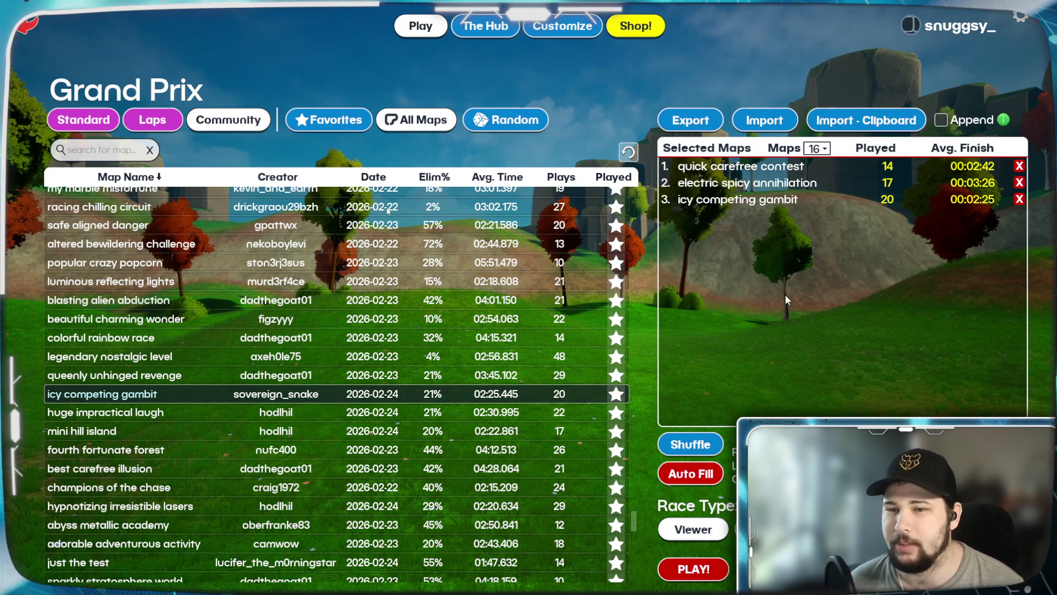
{"action": "left_click", "coordinate": [696, 573]}
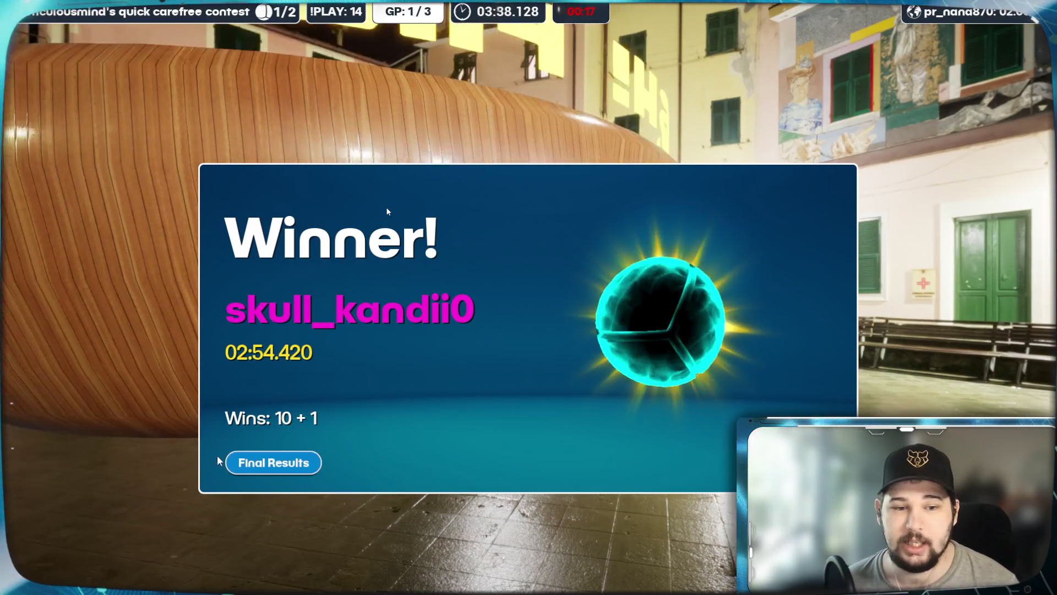
Move on from the finished race to the final results leaderboard.
{"action": "left_click", "coordinate": [234, 460]}
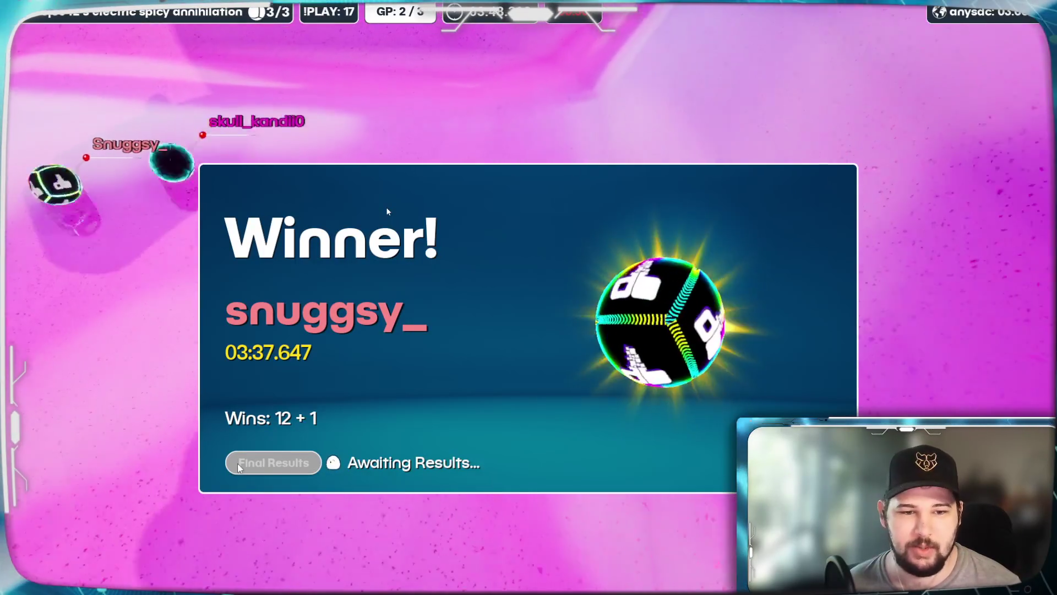
Dismiss the winner announcement to view the race results.
{"action": "left_click", "coordinate": [275, 466]}
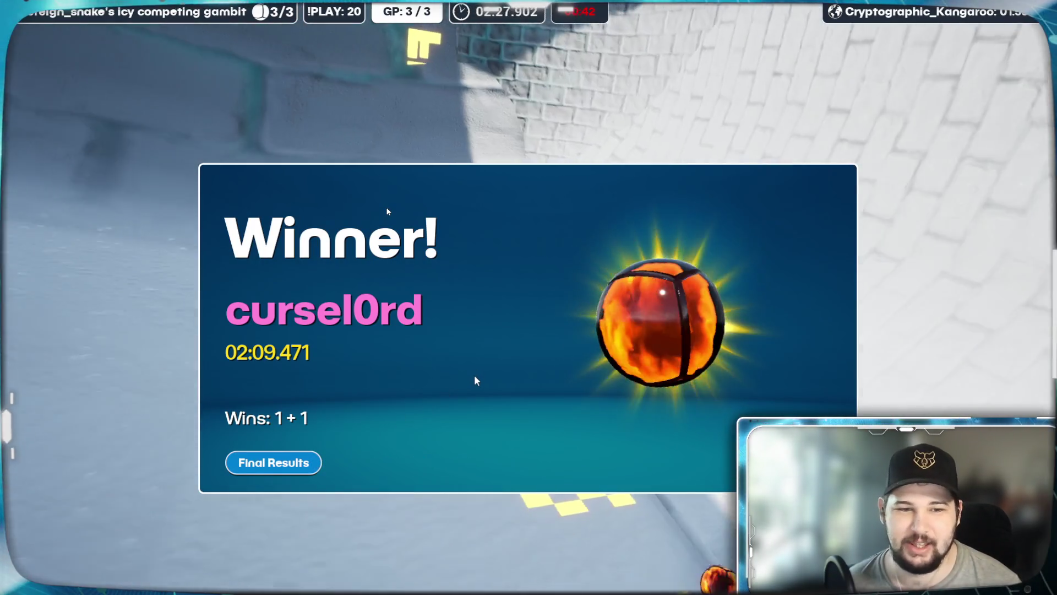
Show the 3-player Grand Prix Final Results, then finish the Grand Prix.
{"action": "left_click", "coordinate": [305, 464]}
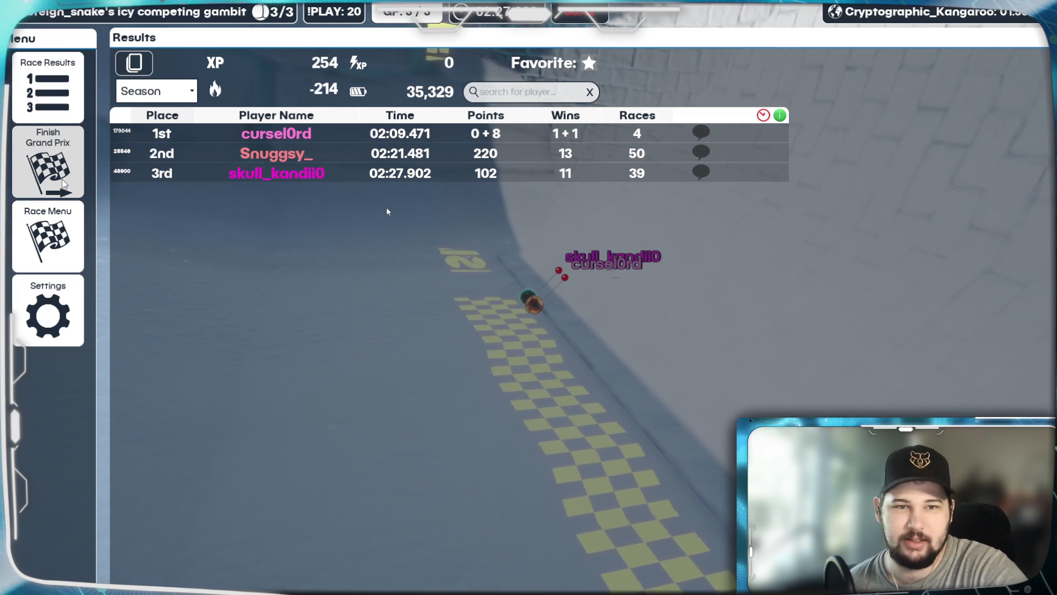
{"action": "left_click", "coordinate": [55, 179]}
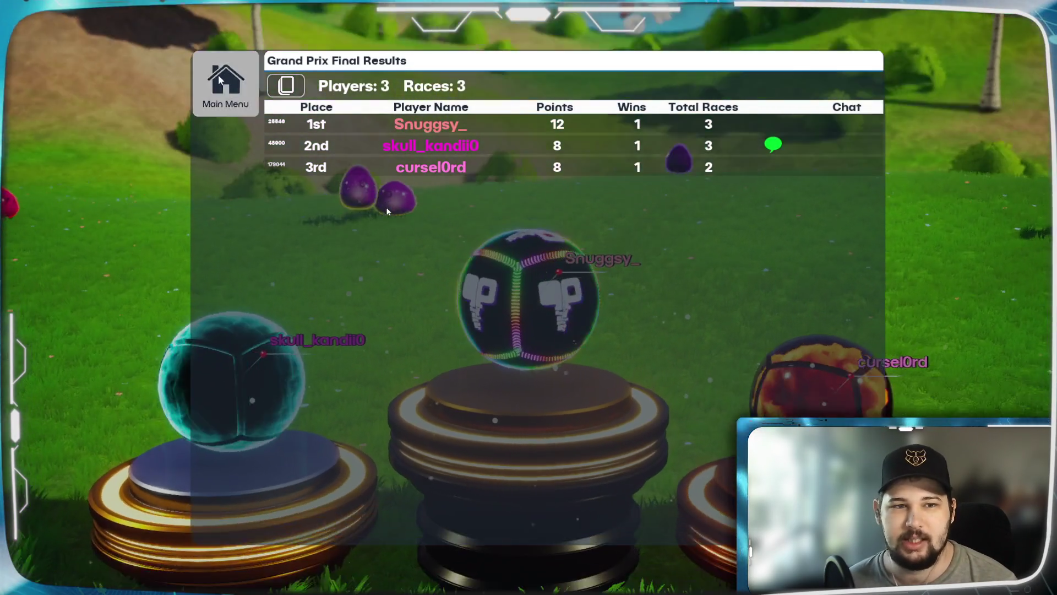
Return to the main menu and choose the Bumper Ballz map from the Royale list.
{"action": "left_click", "coordinate": [219, 82]}
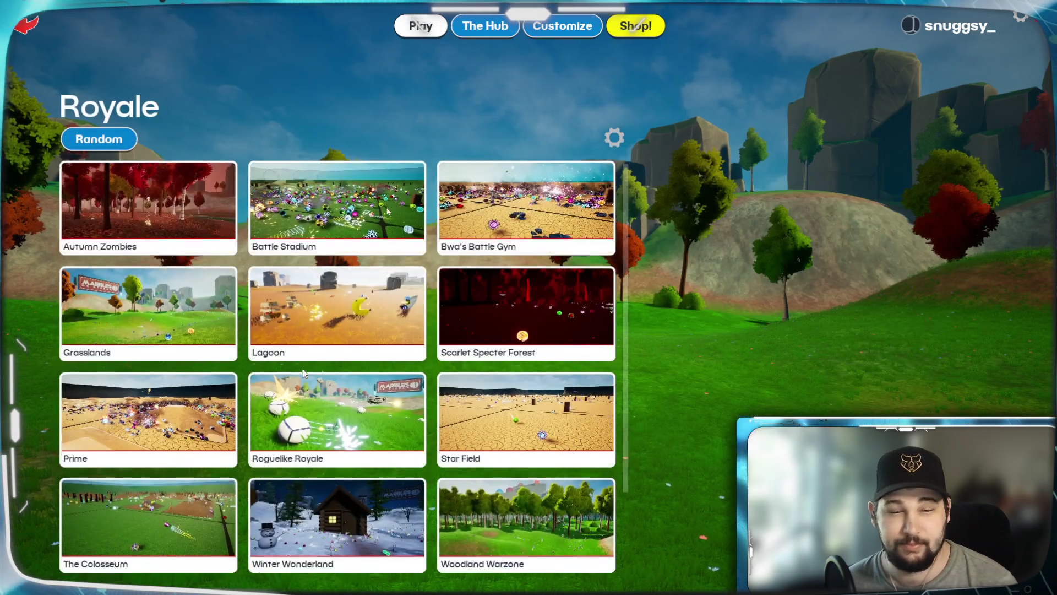
{"action": "scroll", "coordinate": [303, 374], "scroll_direction": "down", "scroll_amount": 2}
{"action": "left_click", "coordinate": [322, 525]}
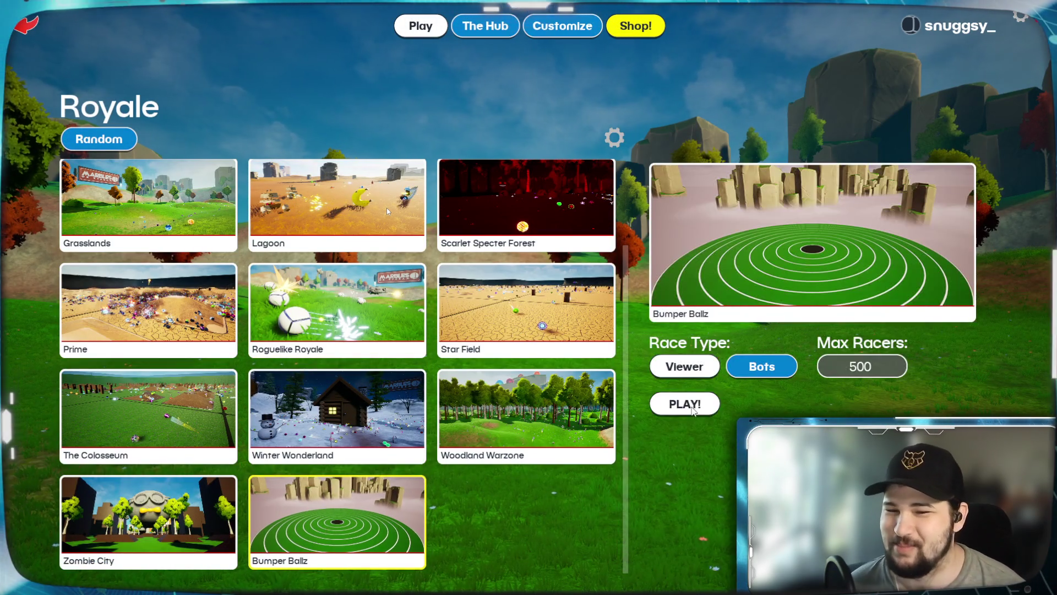
Start the Bumper Ballz race with Bots and a 500-racer cap.
{"action": "left_click", "coordinate": [692, 409]}
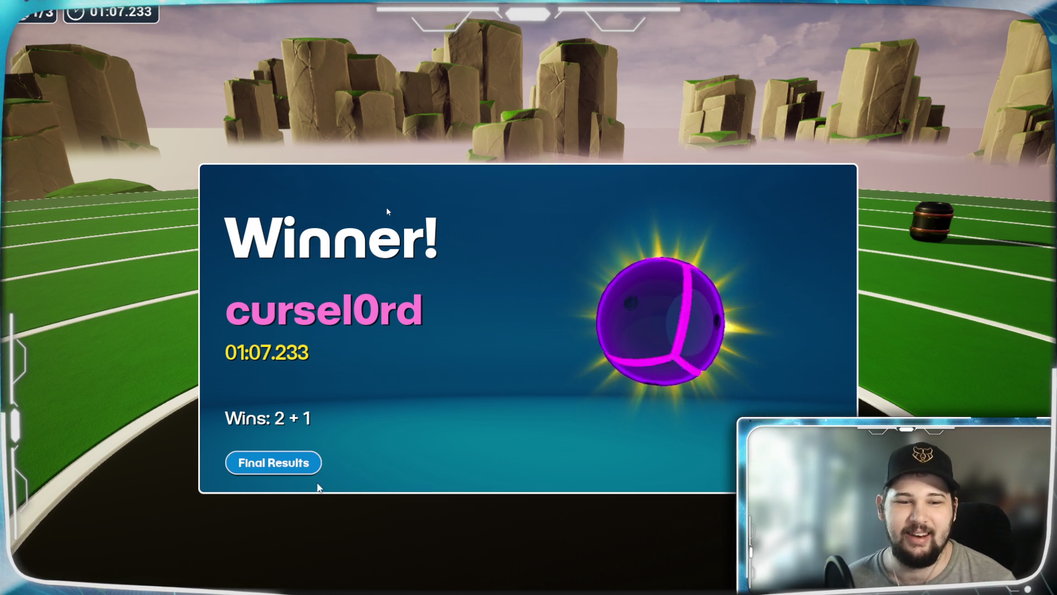
Move past the Bumper Ballz winner announcement to the full results.
{"action": "left_click", "coordinate": [291, 472]}
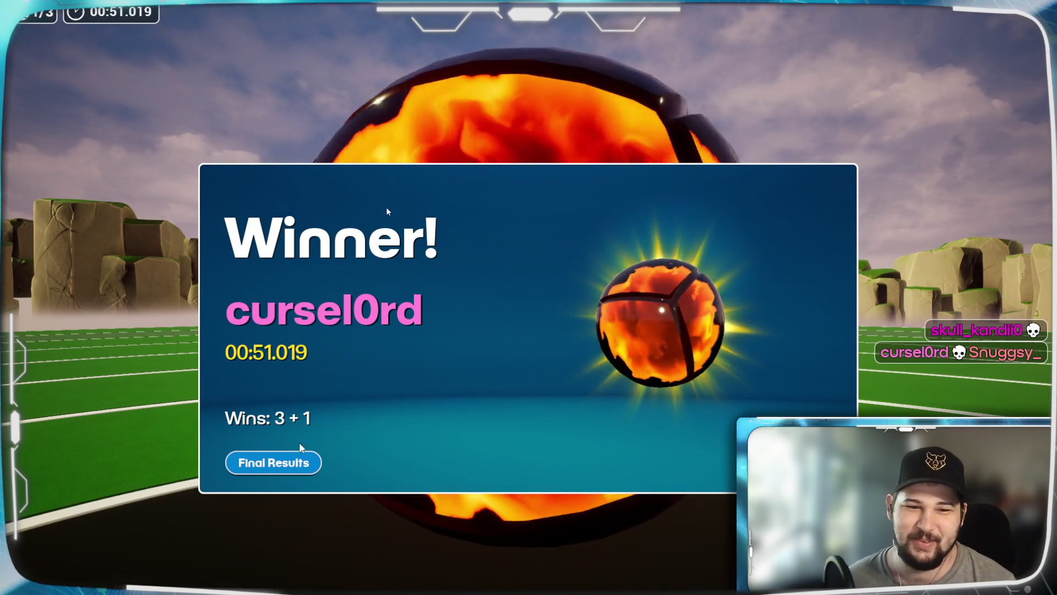
View the final results, then quit Marbles On Stream and confirm.
{"action": "left_click", "coordinate": [289, 462]}
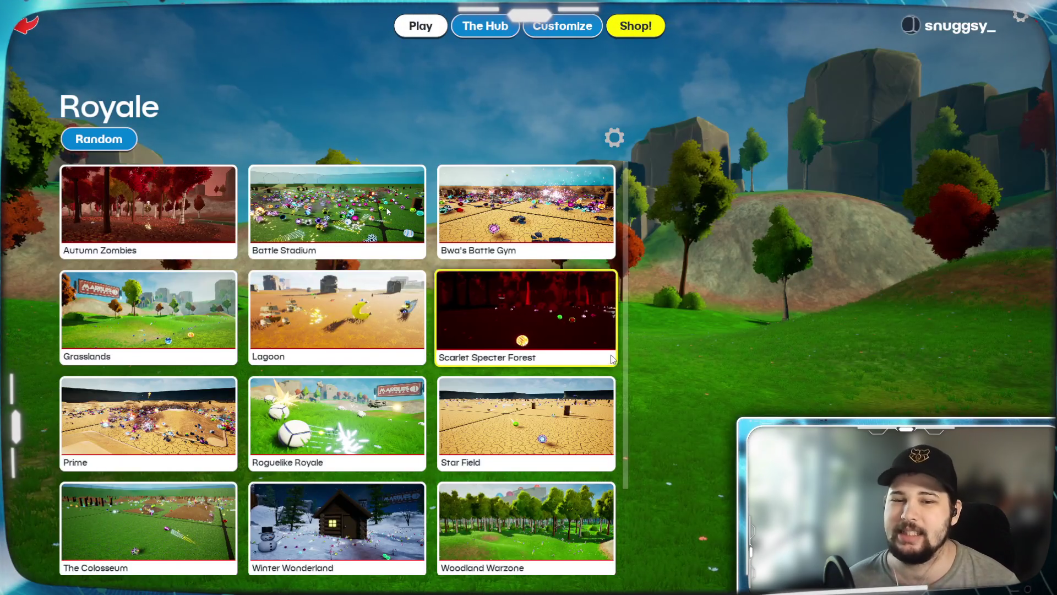
{"action": "scroll", "coordinate": [561, 326], "scroll_direction": "down", "scroll_amount": 2}
{"action": "scroll", "coordinate": [561, 326], "scroll_direction": "up", "scroll_amount": 2}
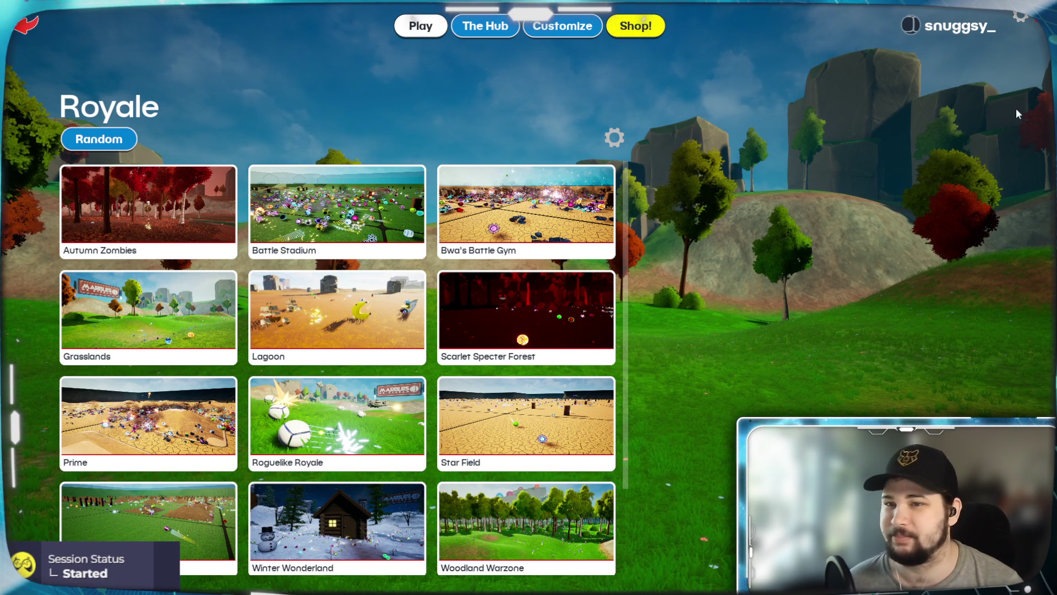
{"action": "left_click", "coordinate": [1037, 32]}
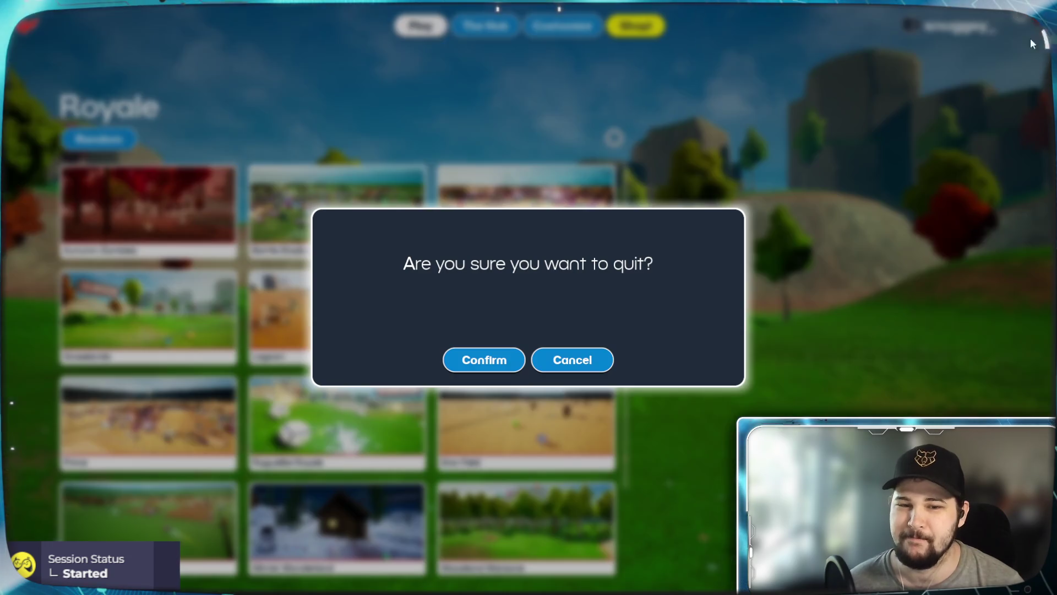
{"action": "left_click", "coordinate": [480, 368]}
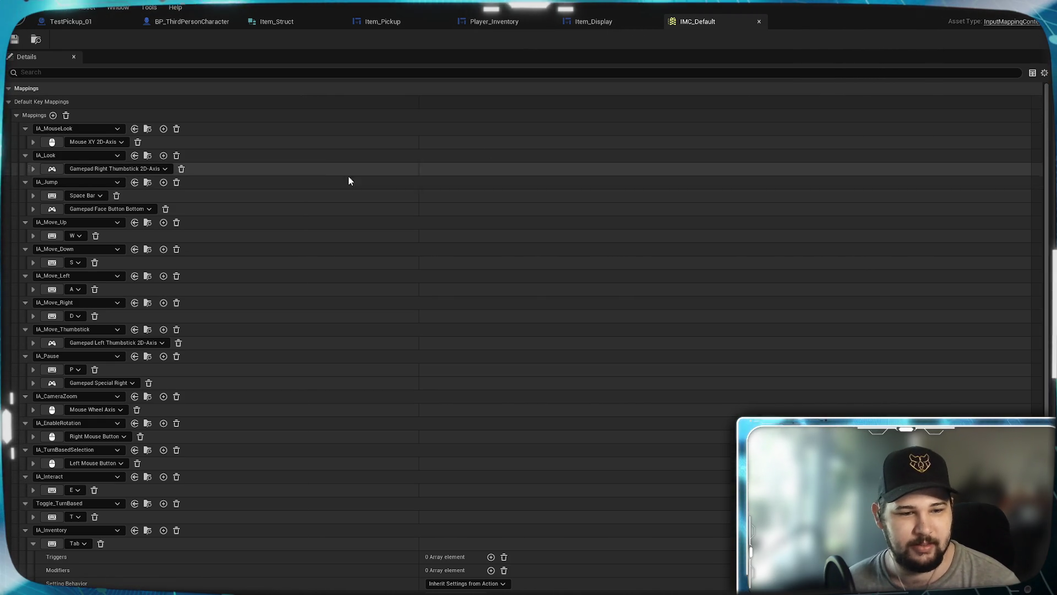
Switch to the Blueprint tab showing the Pick Up Item - Add to Inventory logic.
{"action": "left_click", "coordinate": [54, 24]}
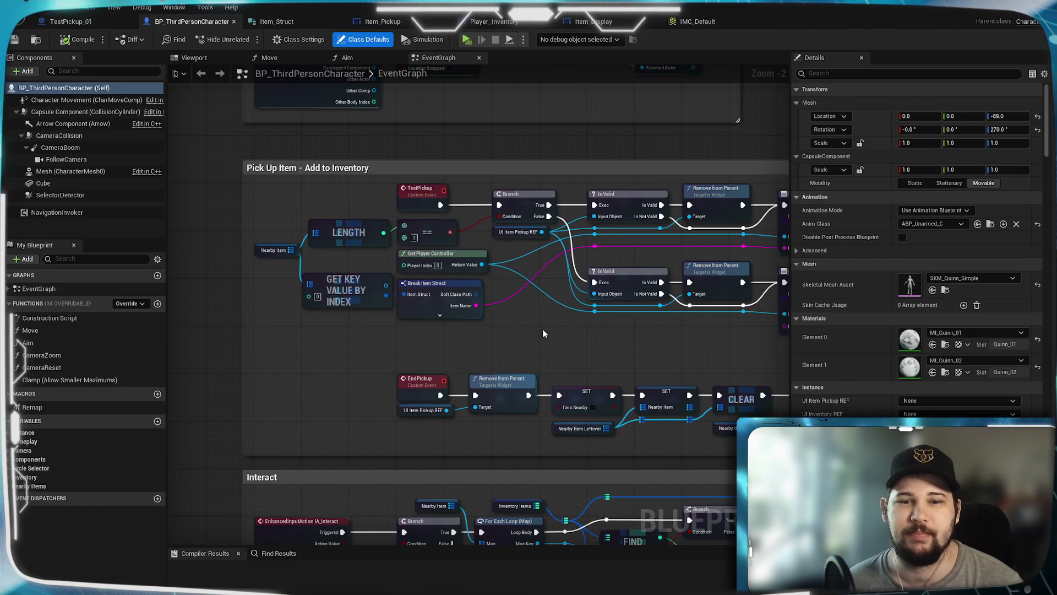
Inspect the Sorting Array - Add Item - Weight comment's For Each Loop and INSERT nodes.
{"action": "scroll", "coordinate": [543, 328], "scroll_direction": "down", "scroll_amount": 4}
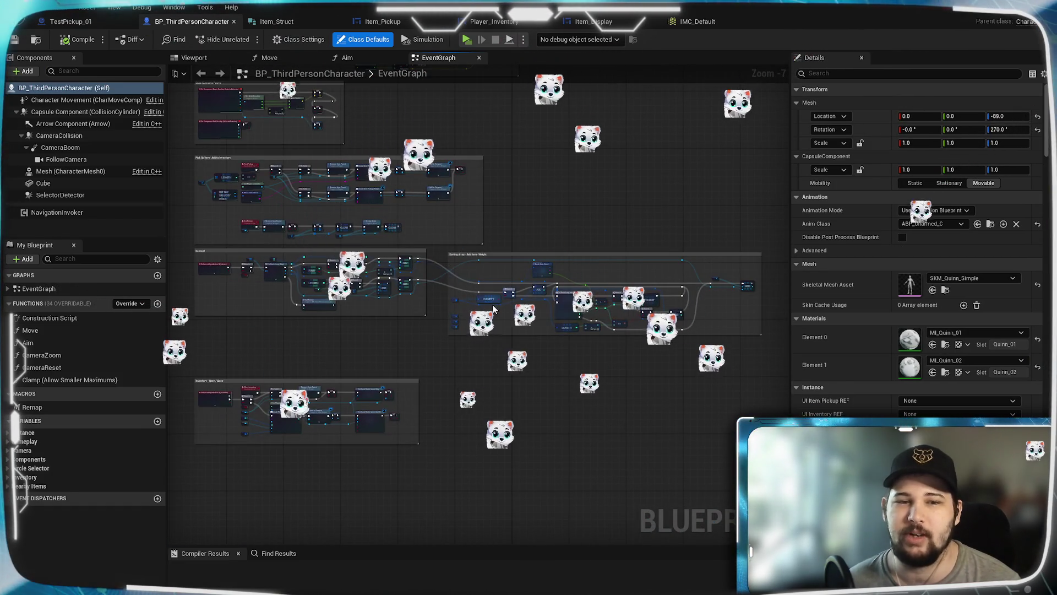
{"action": "scroll", "coordinate": [418, 323], "scroll_direction": "up", "scroll_amount": 4}
{"action": "mouse_move", "coordinate": [399, 321]}
{"action": "left_mouse_down"}
{"action": "mouse_move", "coordinate": [463, 360]}
{"action": "mouse_move", "coordinate": [559, 335]}
{"action": "mouse_move", "coordinate": [718, 361]}
{"action": "mouse_move", "coordinate": [444, 364]}
{"action": "left_mouse_up"}
{"action": "scroll", "coordinate": [464, 360], "scroll_direction": "down", "scroll_amount": 1}
{"action": "scroll", "coordinate": [730, 360], "scroll_direction": "down", "scroll_amount": 1}
{"action": "scroll", "coordinate": [465, 371], "scroll_direction": "up", "scroll_amount": 1}
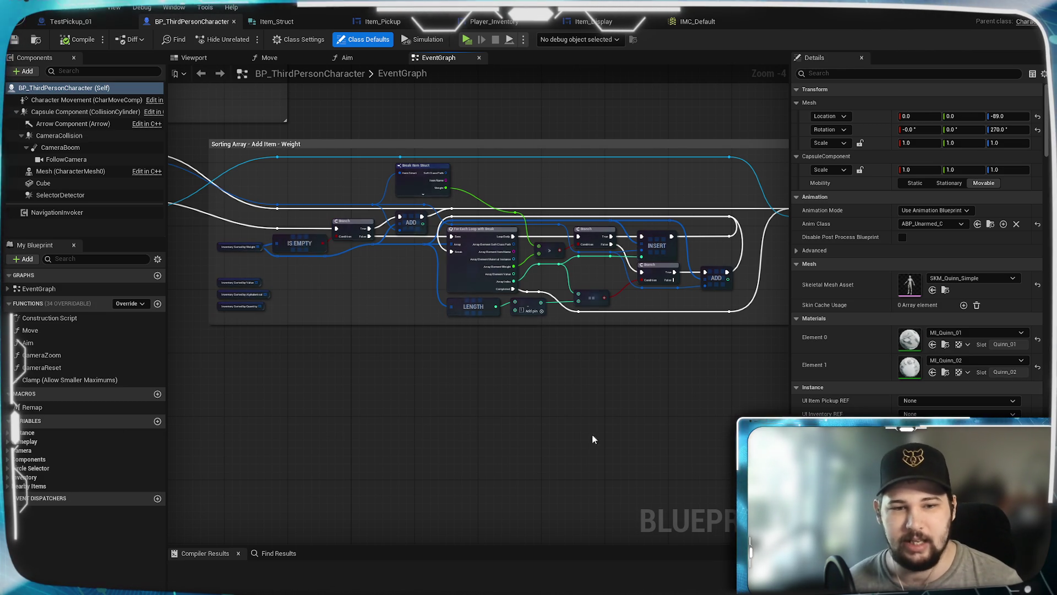
{"action": "left_click_drag", "start_coordinate": [608, 318], "coordinate": [439, 455]}
{"action": "scroll", "coordinate": [574, 302], "scroll_direction": "up", "scroll_amount": 2}
{"action": "mouse_move", "coordinate": [573, 302]}
{"action": "left_mouse_down"}
{"action": "mouse_move", "coordinate": [746, 368]}
{"action": "mouse_move", "coordinate": [660, 401]}
{"action": "mouse_move", "coordinate": [371, 405]}
{"action": "mouse_move", "coordinate": [381, 409]}
{"action": "mouse_move", "coordinate": [372, 423]}
{"action": "left_mouse_up"}
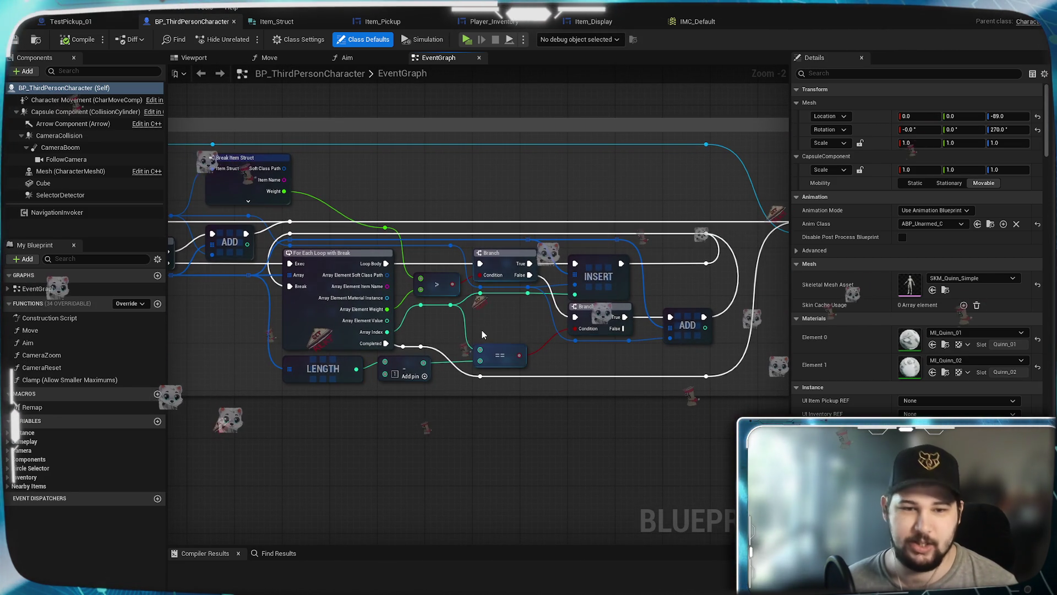
Review the Inventory Sorted variables and the whole Weight sorting section, then open Player_Inventory's Designer.
{"action": "mouse_move", "coordinate": [438, 343]}
{"action": "left_mouse_down"}
{"action": "mouse_move", "coordinate": [413, 327]}
{"action": "mouse_move", "coordinate": [460, 396]}
{"action": "mouse_move", "coordinate": [346, 422]}
{"action": "mouse_move", "coordinate": [623, 358]}
{"action": "mouse_move", "coordinate": [690, 364]}
{"action": "left_mouse_up"}
{"action": "scroll", "coordinate": [386, 408], "scroll_direction": "up", "scroll_amount": 1}
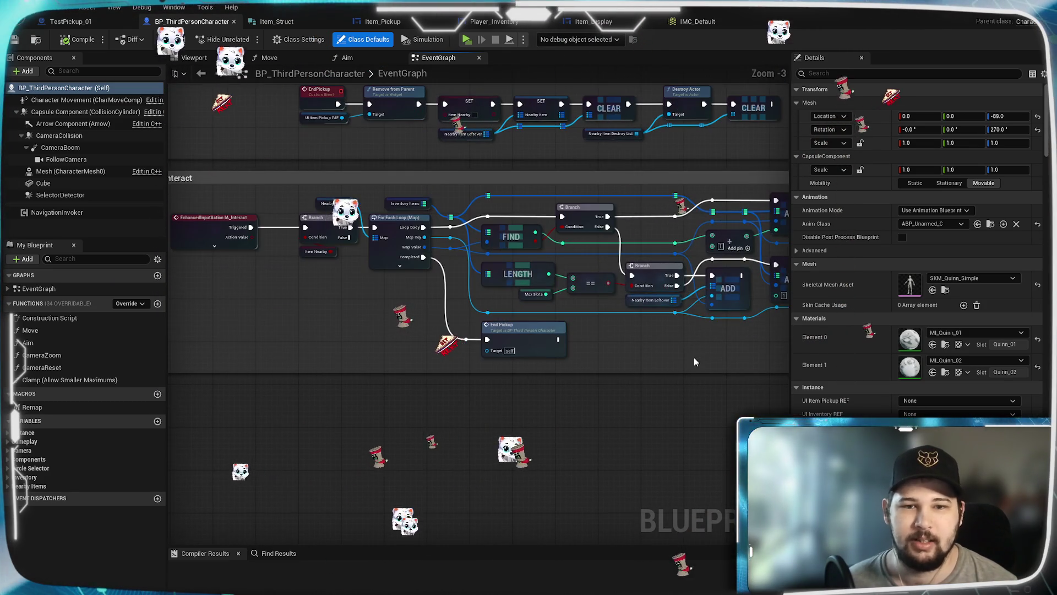
{"action": "scroll", "coordinate": [634, 350], "scroll_direction": "up", "scroll_amount": 2}
{"action": "scroll", "coordinate": [606, 375], "scroll_direction": "down", "scroll_amount": 2}
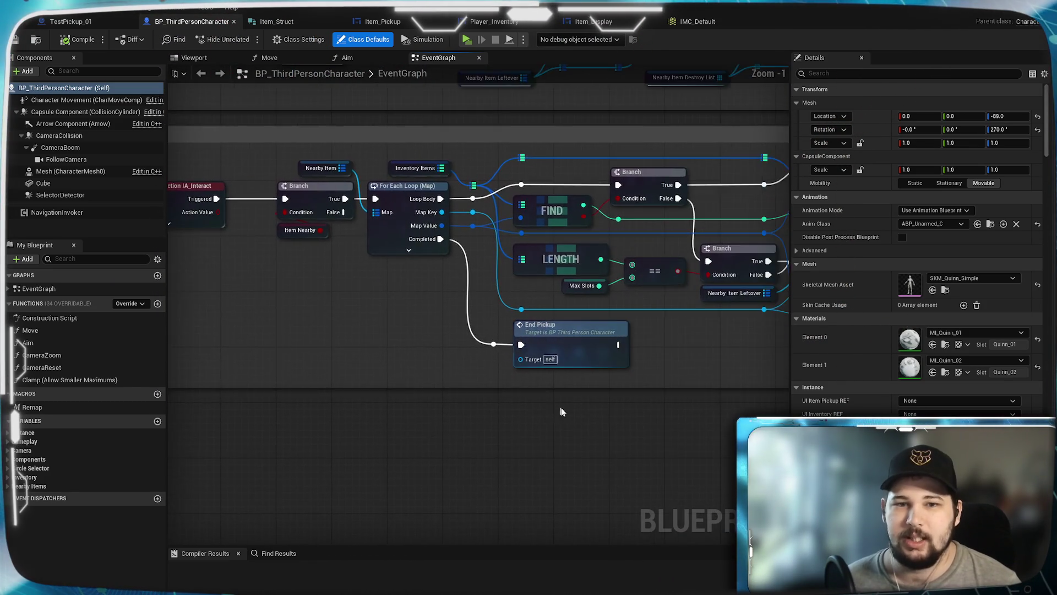
{"action": "mouse_move", "coordinate": [658, 442]}
{"action": "left_mouse_down"}
{"action": "mouse_move", "coordinate": [584, 451]}
{"action": "mouse_move", "coordinate": [460, 384]}
{"action": "left_mouse_up"}
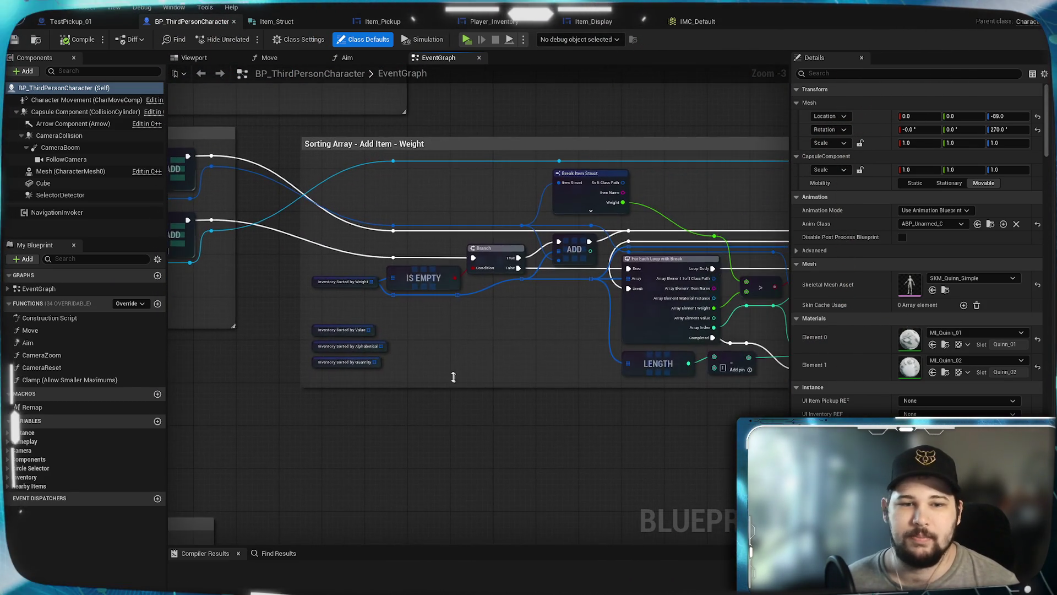
{"action": "scroll", "coordinate": [460, 384], "scroll_direction": "up", "scroll_amount": 3}
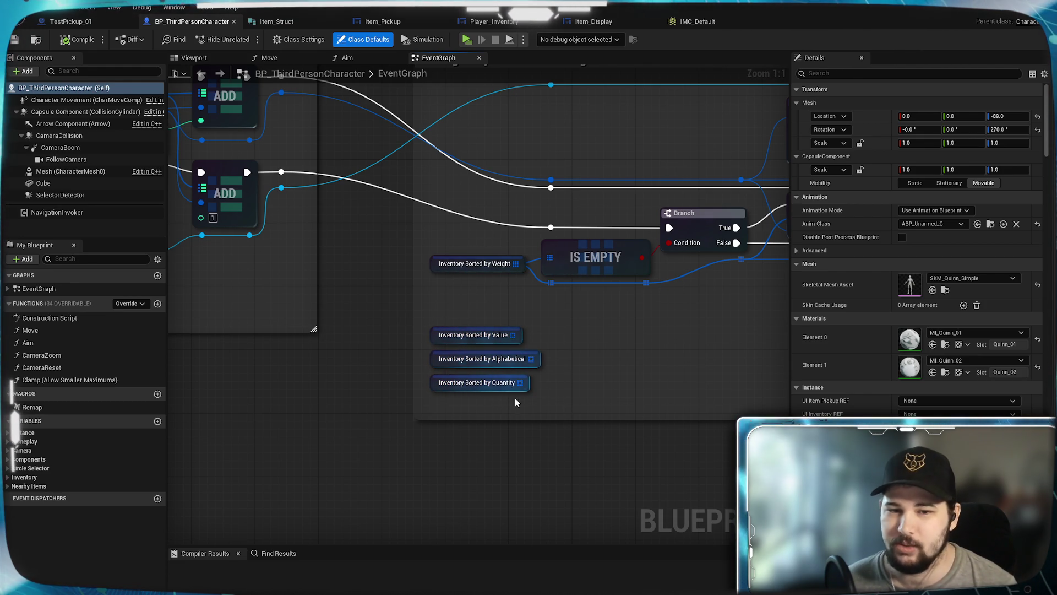
{"action": "scroll", "coordinate": [515, 400], "scroll_direction": "down", "scroll_amount": 2}
{"action": "left_click_drag", "start_coordinate": [606, 404], "coordinate": [346, 408]}
{"action": "scroll", "coordinate": [560, 420], "scroll_direction": "down", "scroll_amount": 2}
{"action": "left_click_drag", "start_coordinate": [561, 421], "coordinate": [401, 382]}
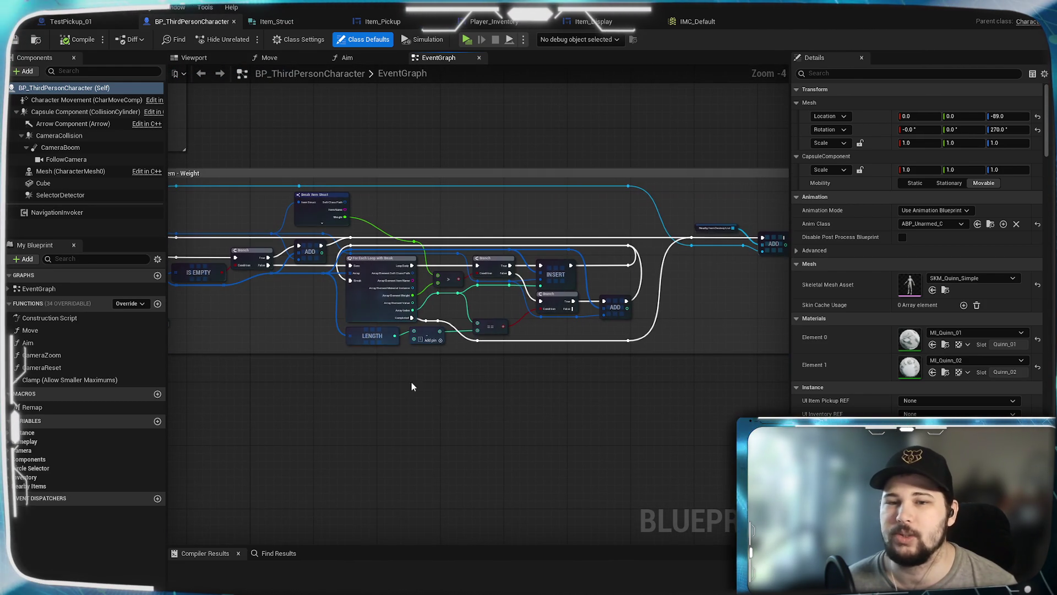
{"action": "left_click", "coordinate": [493, 22]}
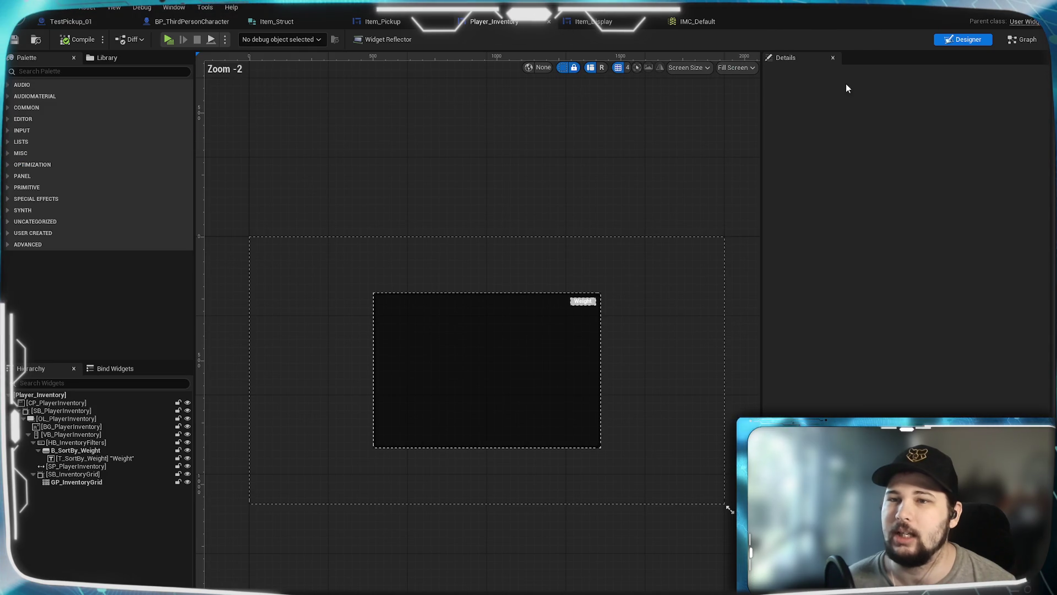
{"action": "scroll", "coordinate": [485, 402], "scroll_direction": "up", "scroll_amount": 6}
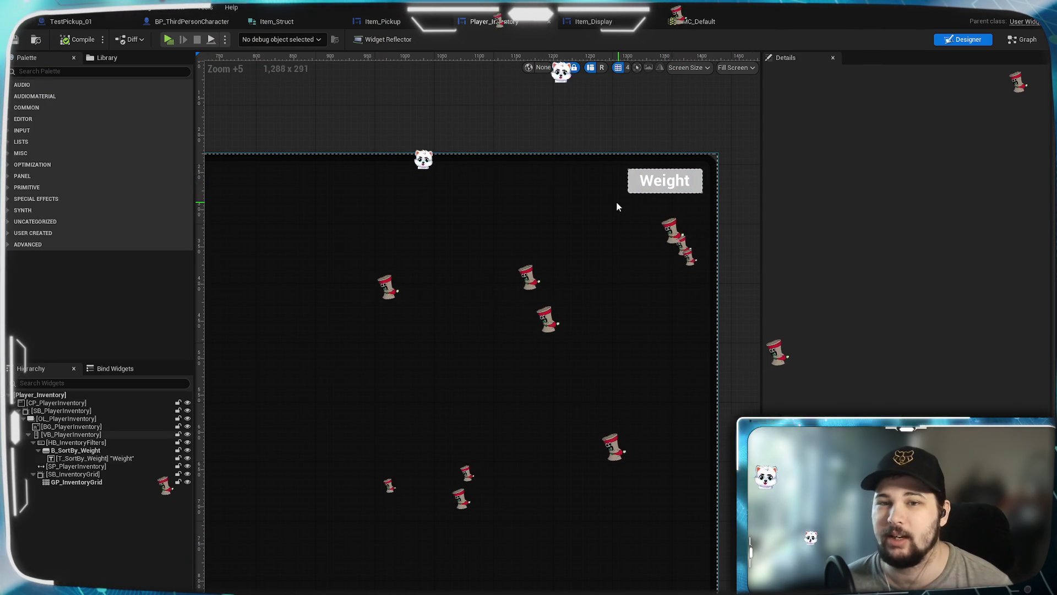
{"action": "left_click", "coordinate": [85, 482]}
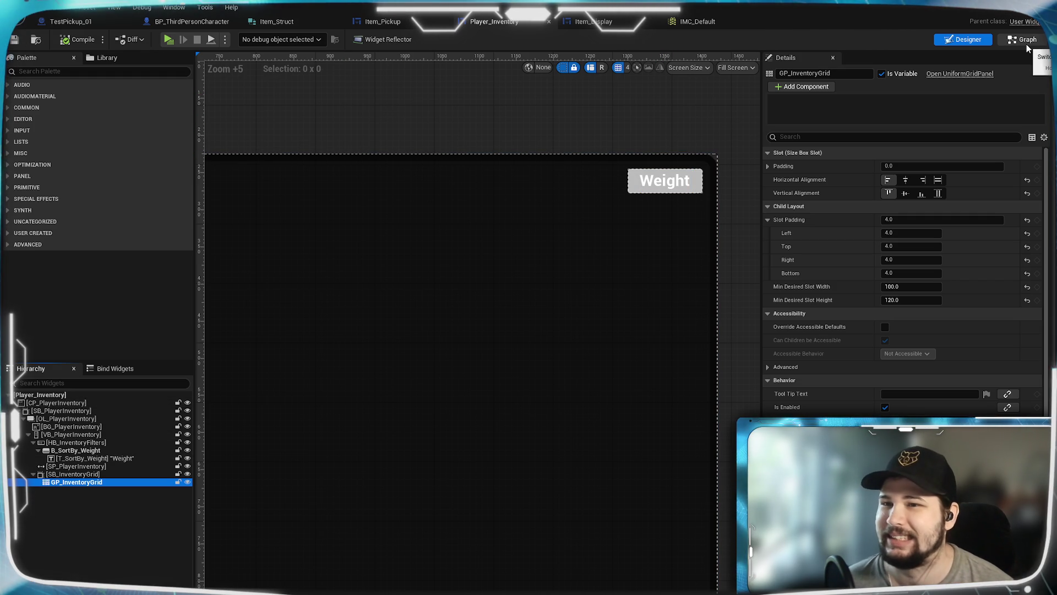
{"action": "scroll", "coordinate": [633, 193], "scroll_direction": "up", "scroll_amount": 6}
{"action": "left_click_drag", "start_coordinate": [632, 191], "coordinate": [584, 236]}
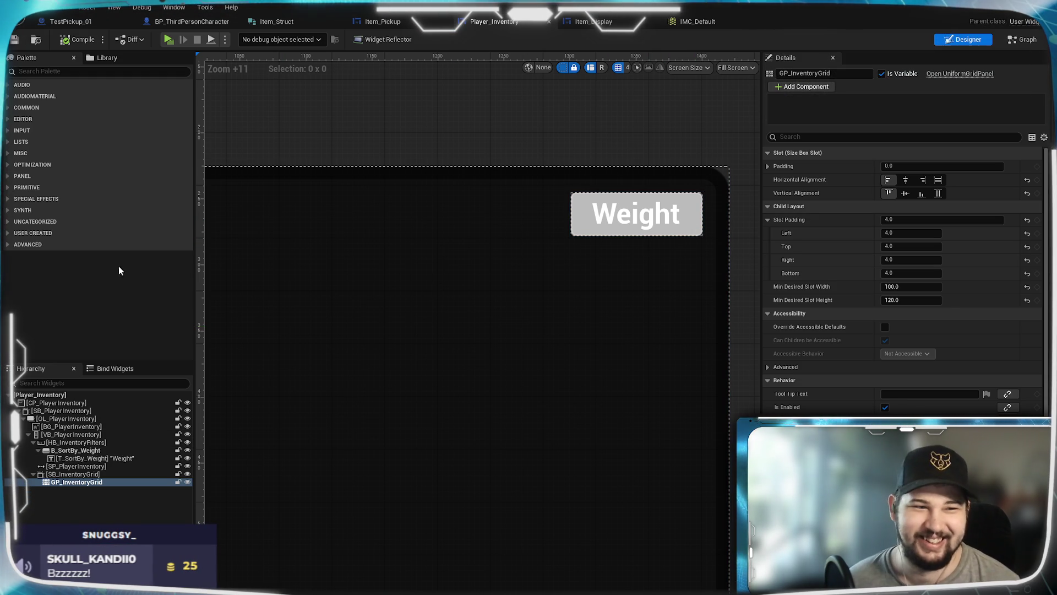
{"action": "left_click", "coordinate": [80, 71]}
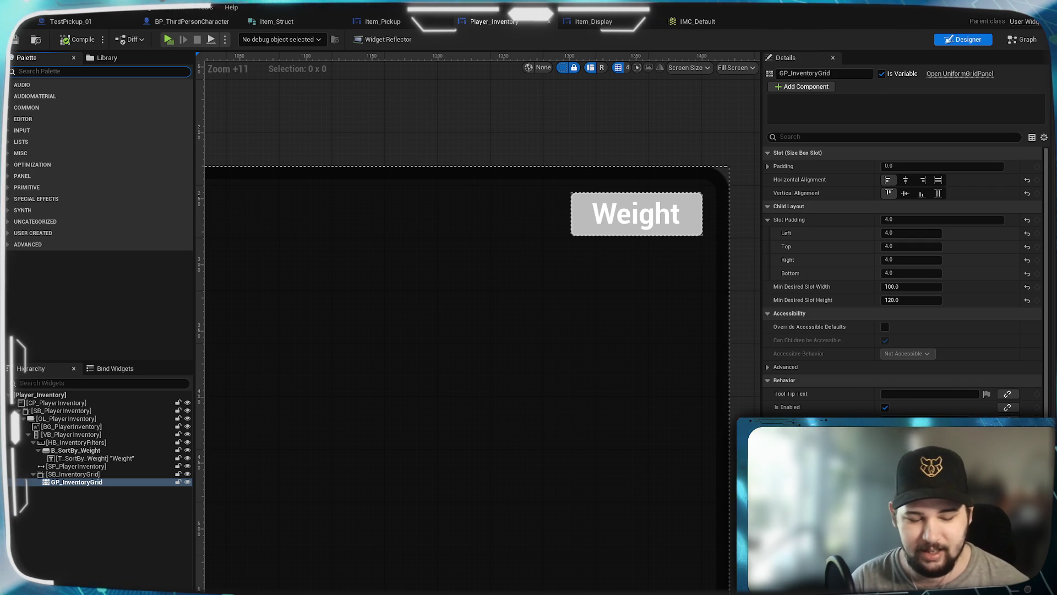
{"action": "type", "text": "Combo"}
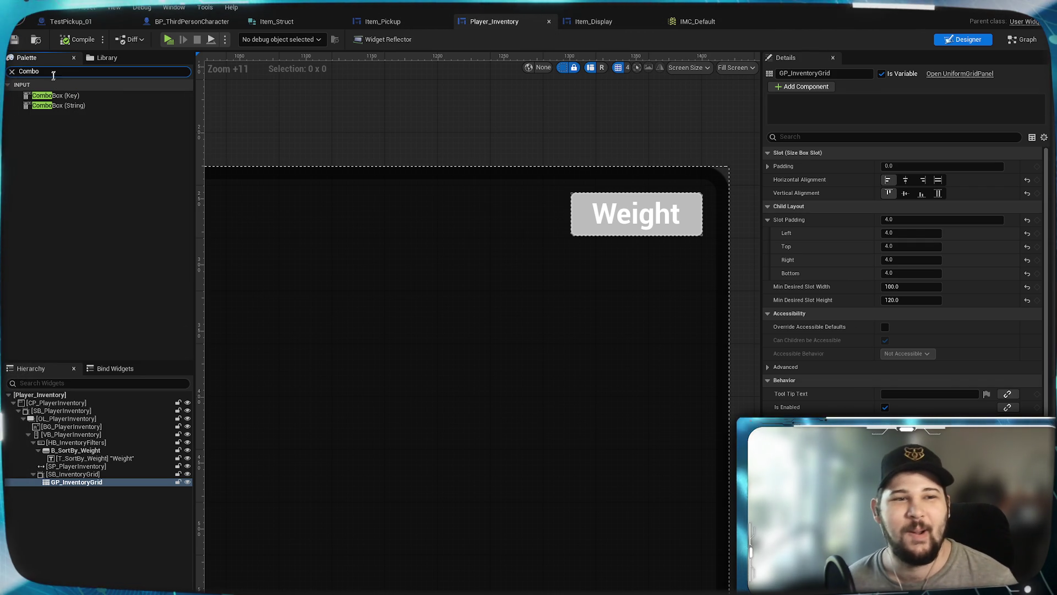
Add a ComboBox (String) from the Palette beside B_SortBy_Weight in HB_InventoryFilters and select it.
{"action": "left_click", "coordinate": [74, 105]}
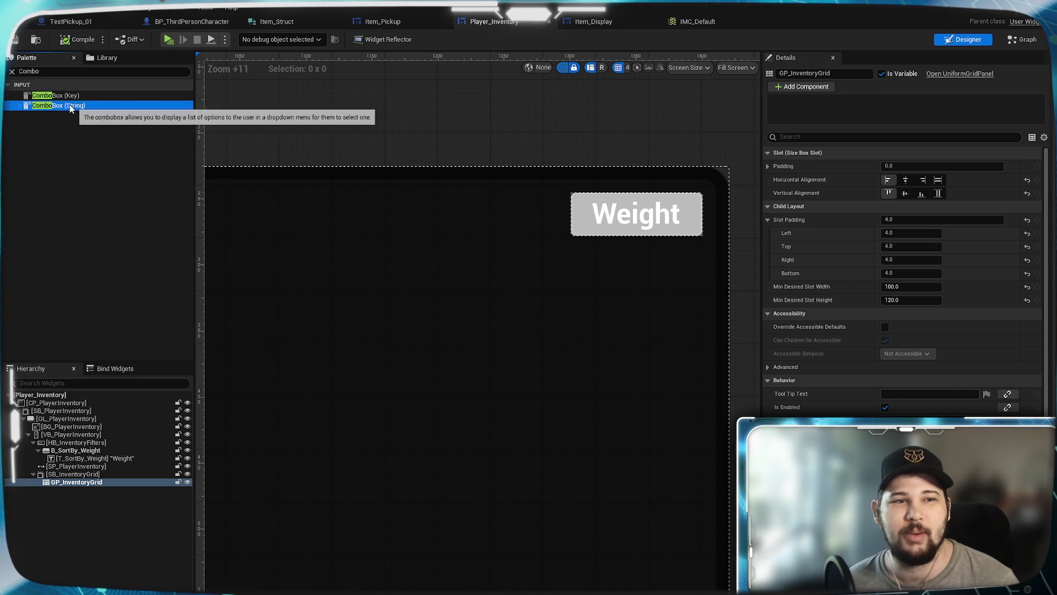
{"action": "mouse_move", "coordinate": [65, 105]}
{"action": "left_mouse_down"}
{"action": "mouse_move", "coordinate": [113, 372]}
{"action": "mouse_move", "coordinate": [99, 471]}
{"action": "mouse_move", "coordinate": [91, 478]}
{"action": "mouse_move", "coordinate": [48, 408]}
{"action": "mouse_move", "coordinate": [74, 484]}
{"action": "mouse_move", "coordinate": [75, 453]}
{"action": "mouse_move", "coordinate": [62, 447]}
{"action": "left_mouse_up"}
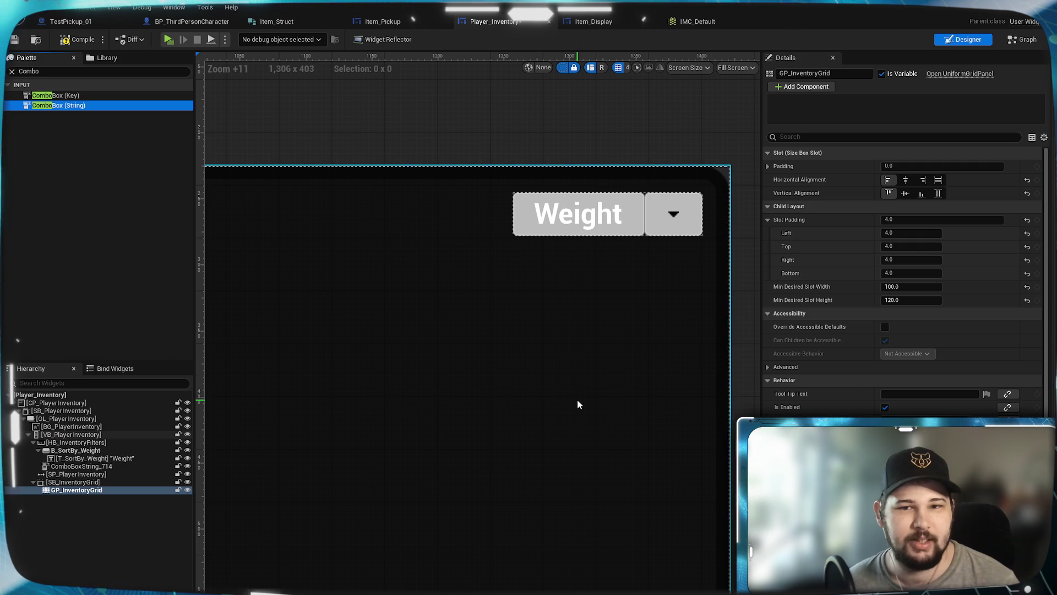
{"action": "left_click", "coordinate": [81, 466]}
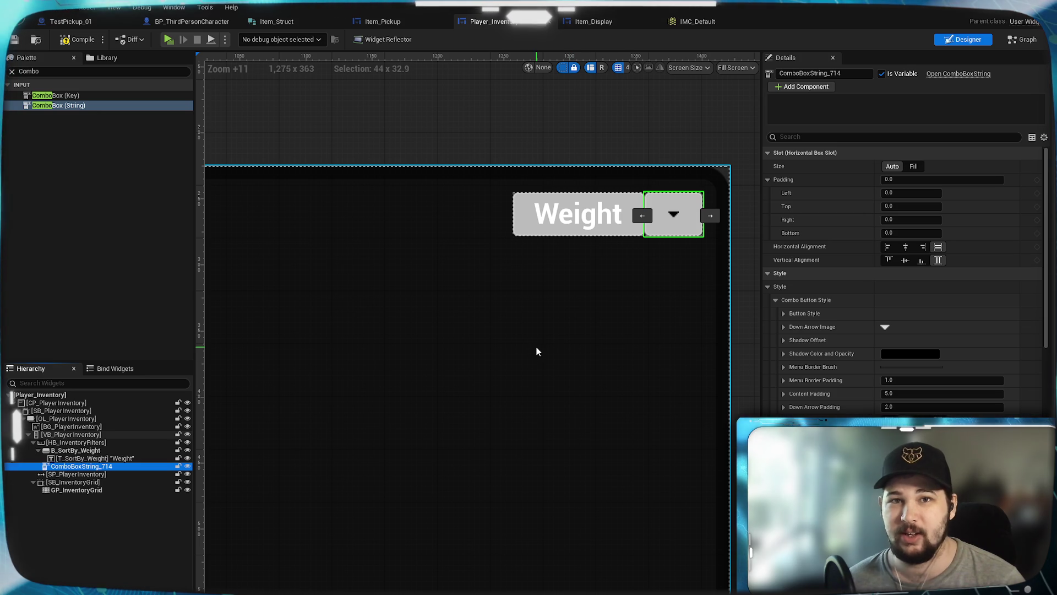
Rename ComboBoxString_714 to CB_SortingOptions in the Details name field.
{"action": "mouse_move", "coordinate": [556, 366]}
{"action": "left_mouse_down"}
{"action": "mouse_move", "coordinate": [557, 401]}
{"action": "mouse_move", "coordinate": [600, 399]}
{"action": "left_mouse_up"}
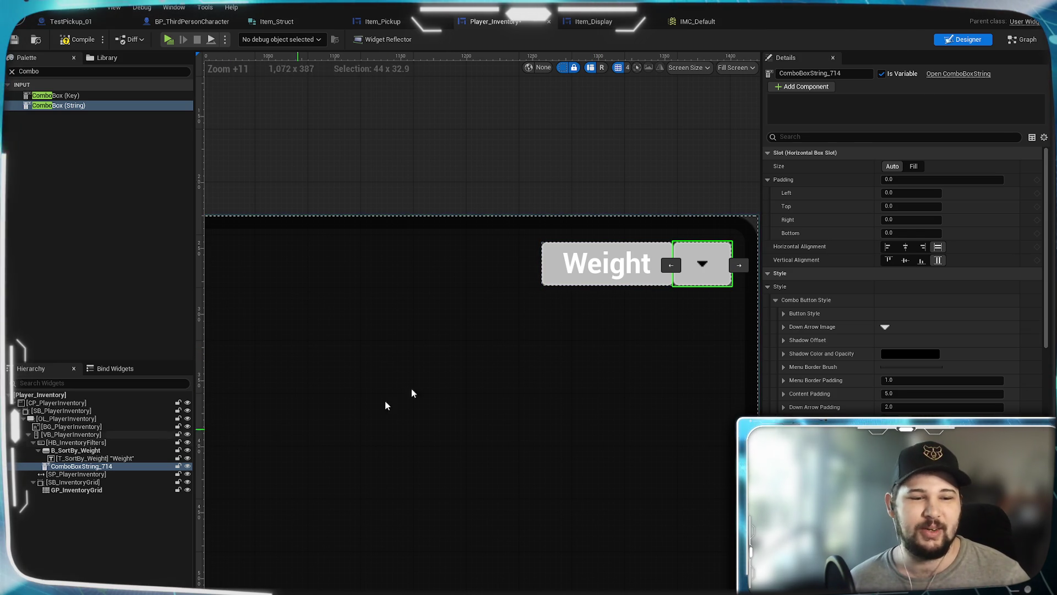
{"action": "left_click", "coordinate": [815, 74]}
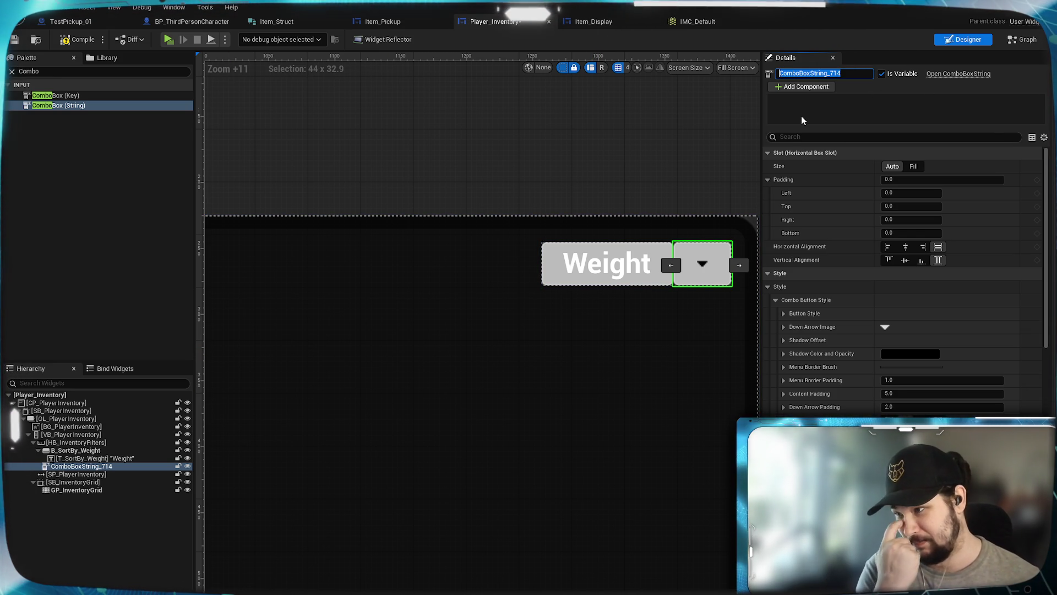
{"action": "type", "text": "CX"}
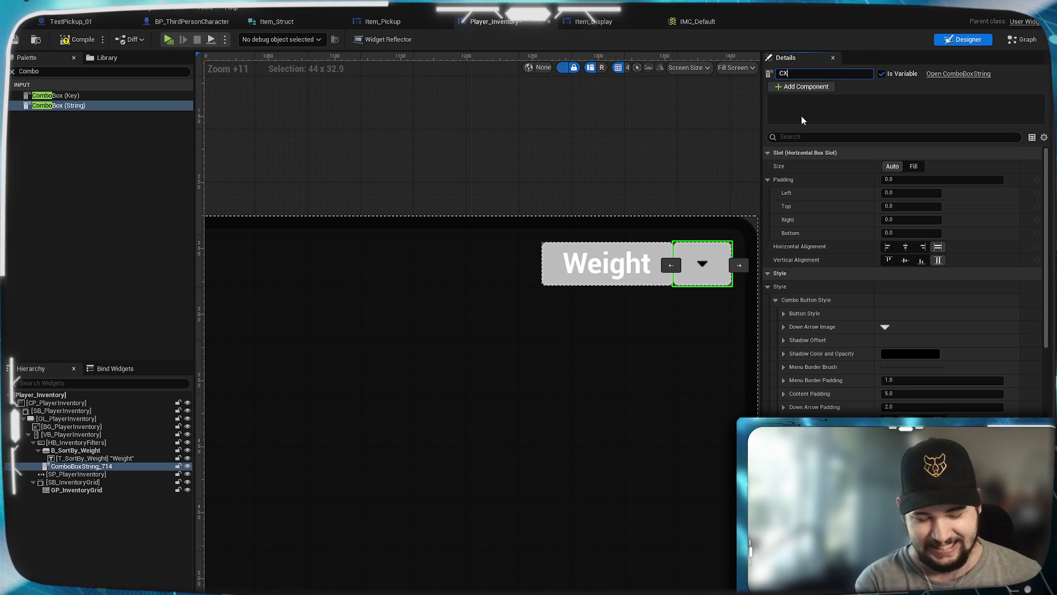
{"action": "key", "text": "BackSpace"}
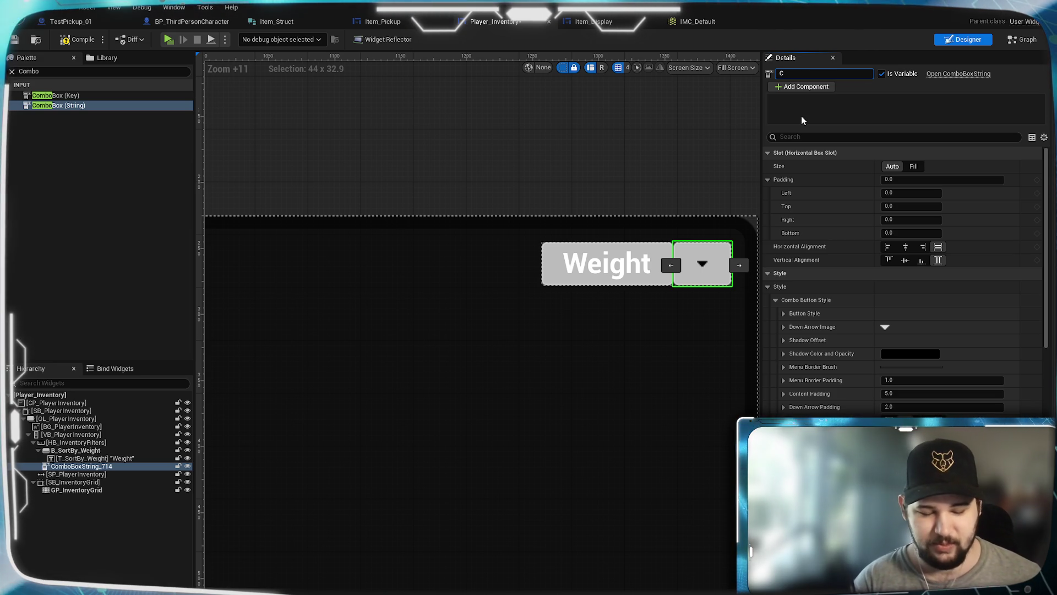
{"action": "type", "text": "B"}
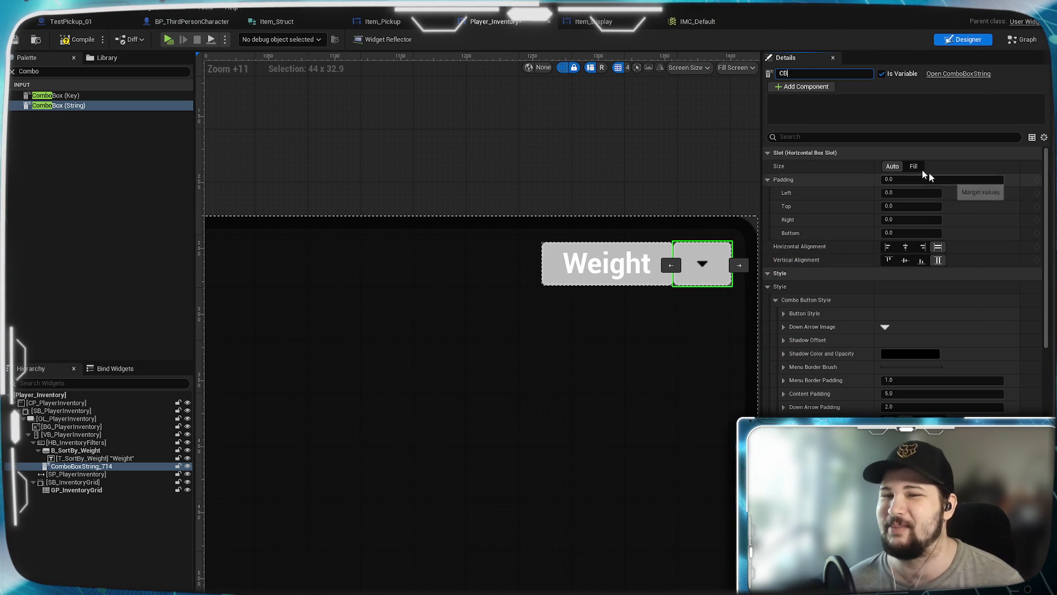
{"action": "type", "text": "_"}
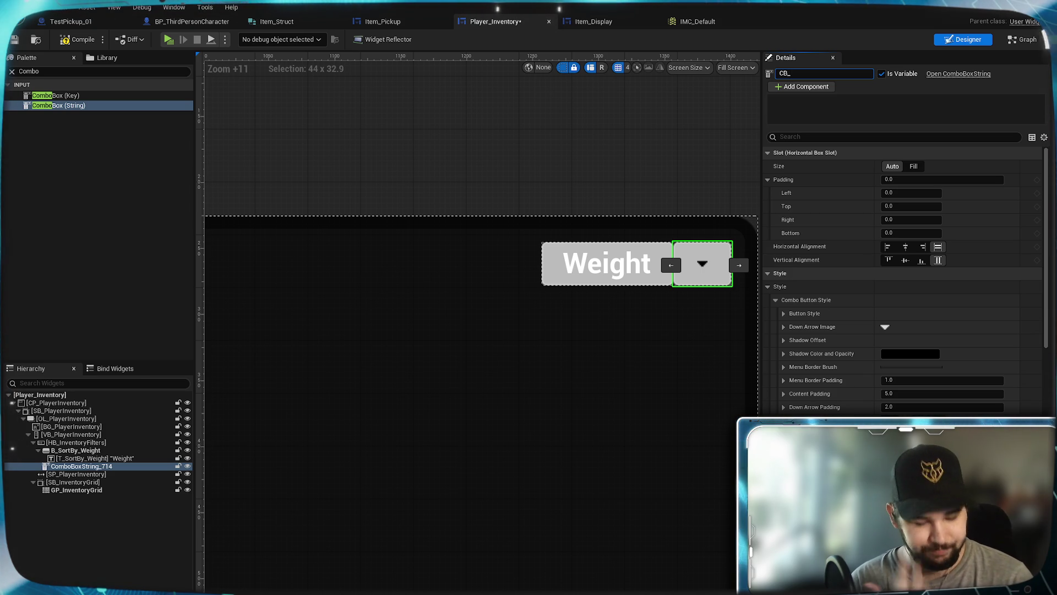
{"action": "type", "text": "Sorting"}
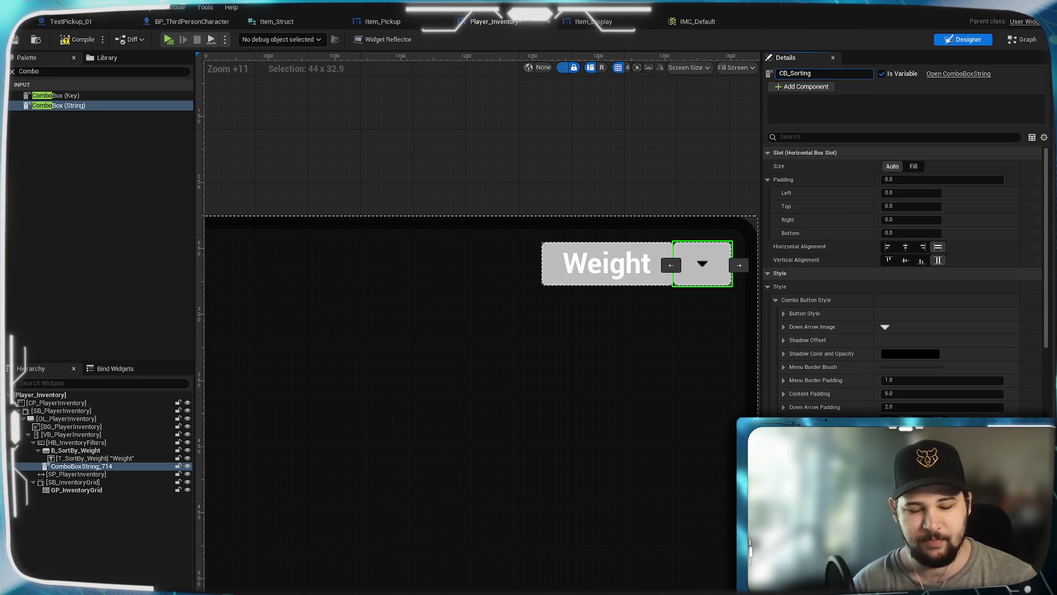
{"action": "type", "text": "Options"}
{"action": "key", "text": "Return"}
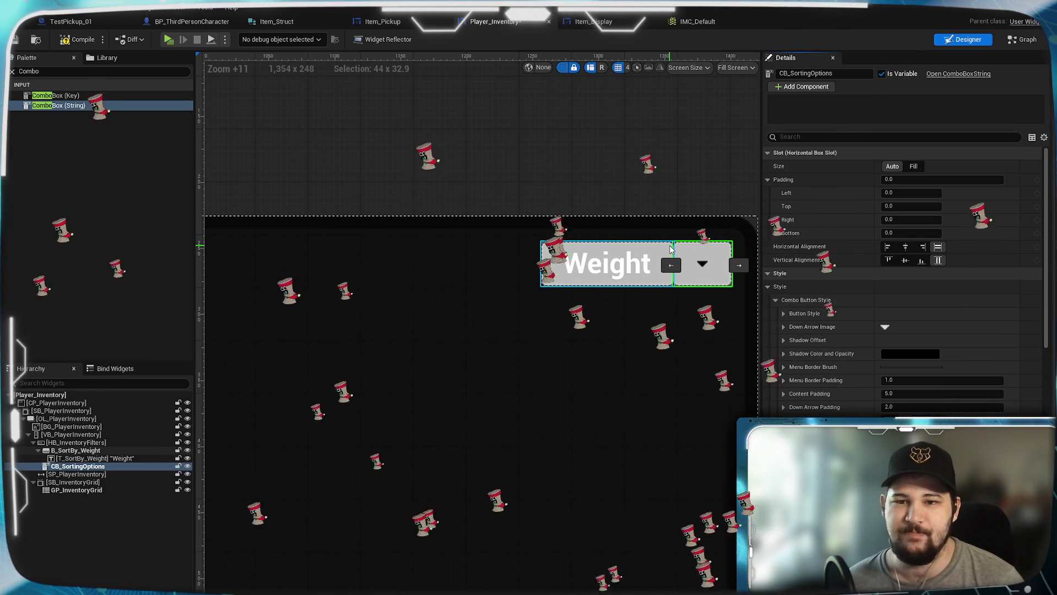
{"action": "scroll", "coordinate": [669, 285], "scroll_direction": "up", "scroll_amount": 5}
{"action": "scroll", "coordinate": [669, 285], "scroll_direction": "down", "scroll_amount": 4}
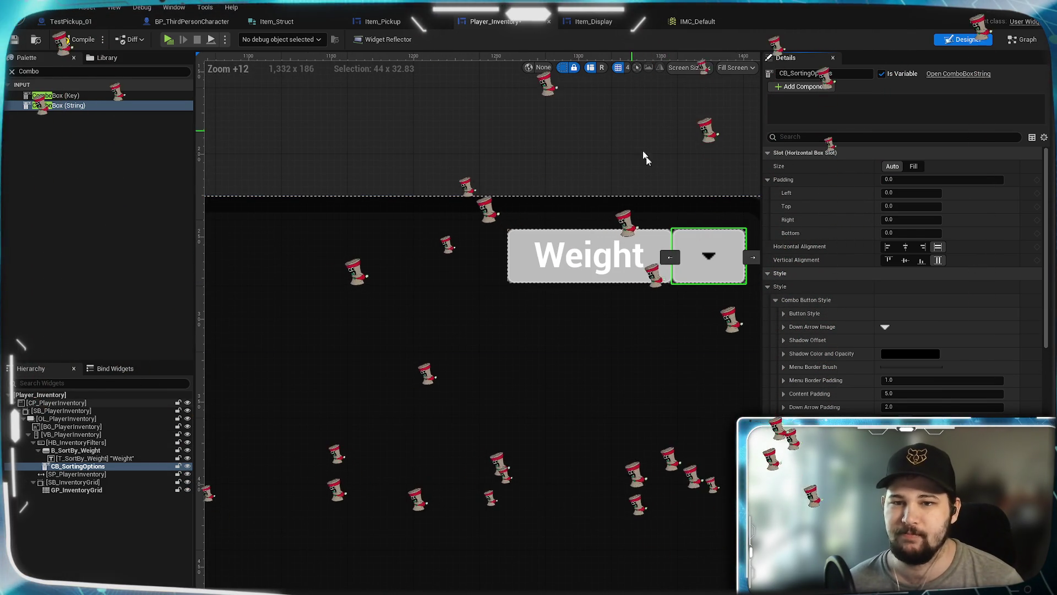
{"action": "mouse_move", "coordinate": [620, 169]}
{"action": "left_mouse_down"}
{"action": "mouse_move", "coordinate": [557, 174]}
{"action": "mouse_move", "coordinate": [573, 188]}
{"action": "left_mouse_up"}
{"action": "scroll", "coordinate": [666, 260], "scroll_direction": "up", "scroll_amount": 8}
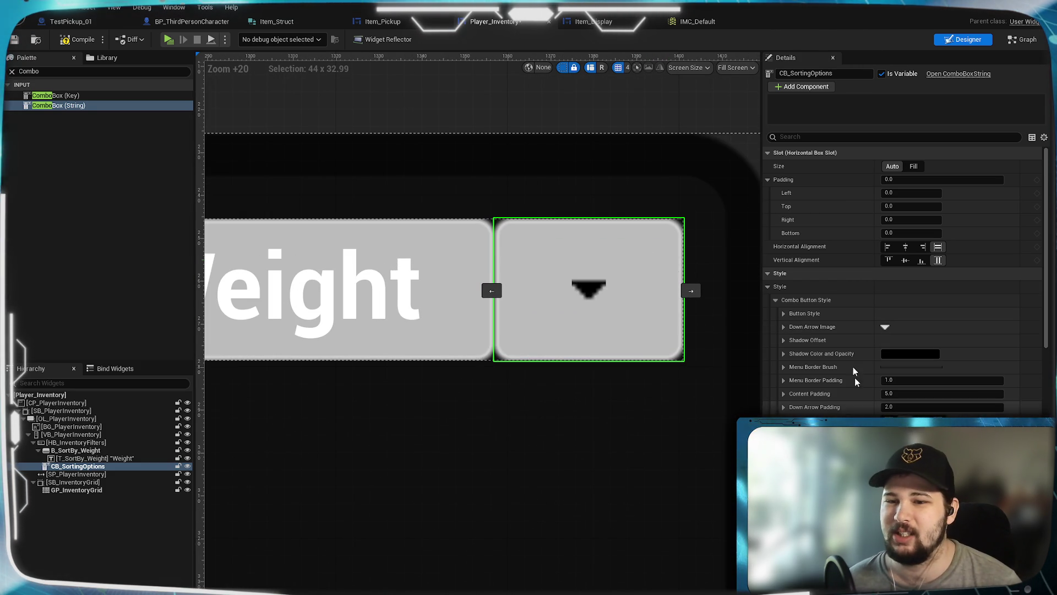
{"action": "scroll", "coordinate": [433, 358], "scroll_direction": "down", "scroll_amount": 3}
{"action": "scroll", "coordinate": [591, 365], "scroll_direction": "down", "scroll_amount": 2}
{"action": "scroll", "coordinate": [418, 354], "scroll_direction": "up", "scroll_amount": 2}
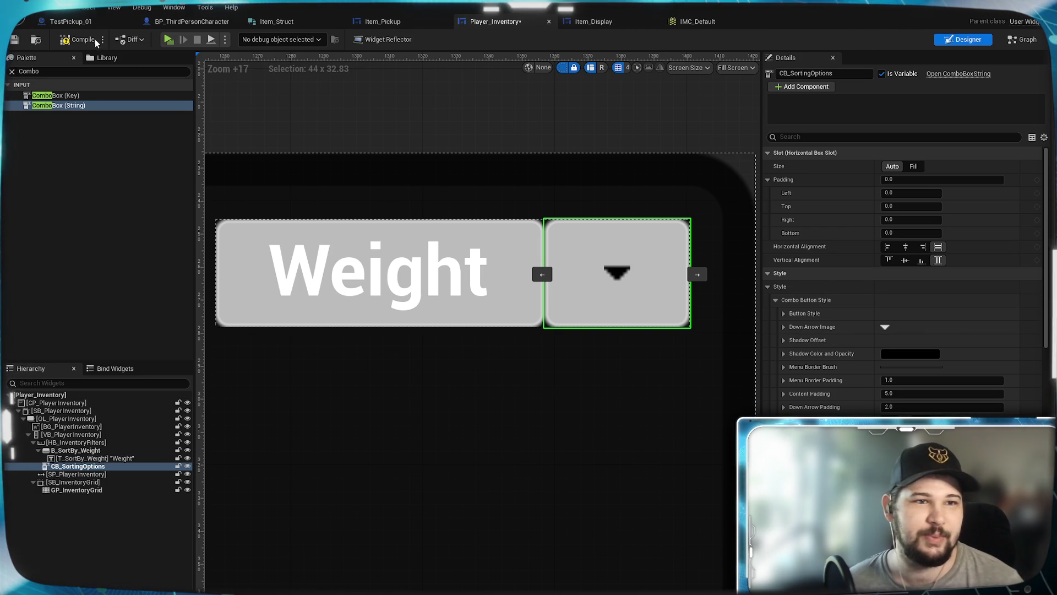
Compile Player_Inventory and review CB_SortingOptions' Details: enabled, Visible, default render transform.
{"action": "left_click", "coordinate": [15, 40]}
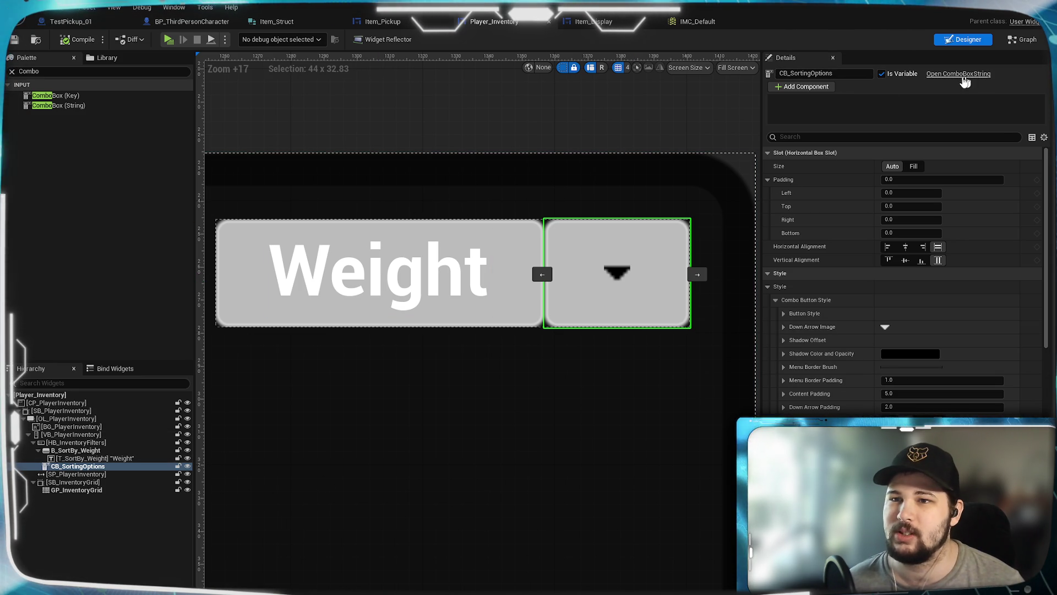
{"action": "scroll", "coordinate": [956, 337], "scroll_direction": "down", "scroll_amount": 4}
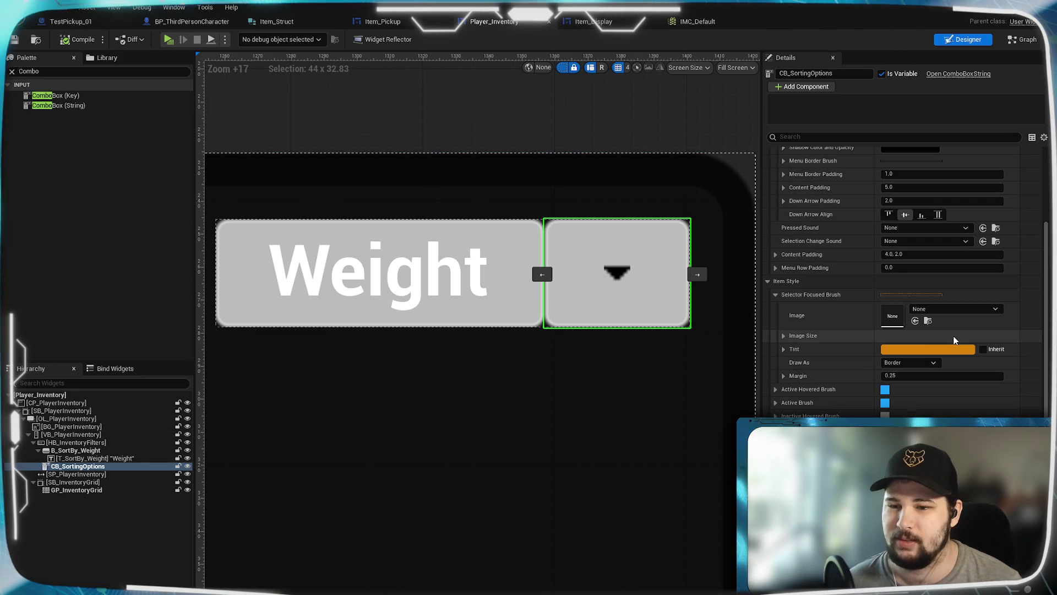
{"action": "scroll", "coordinate": [955, 341], "scroll_direction": "down", "scroll_amount": 10}
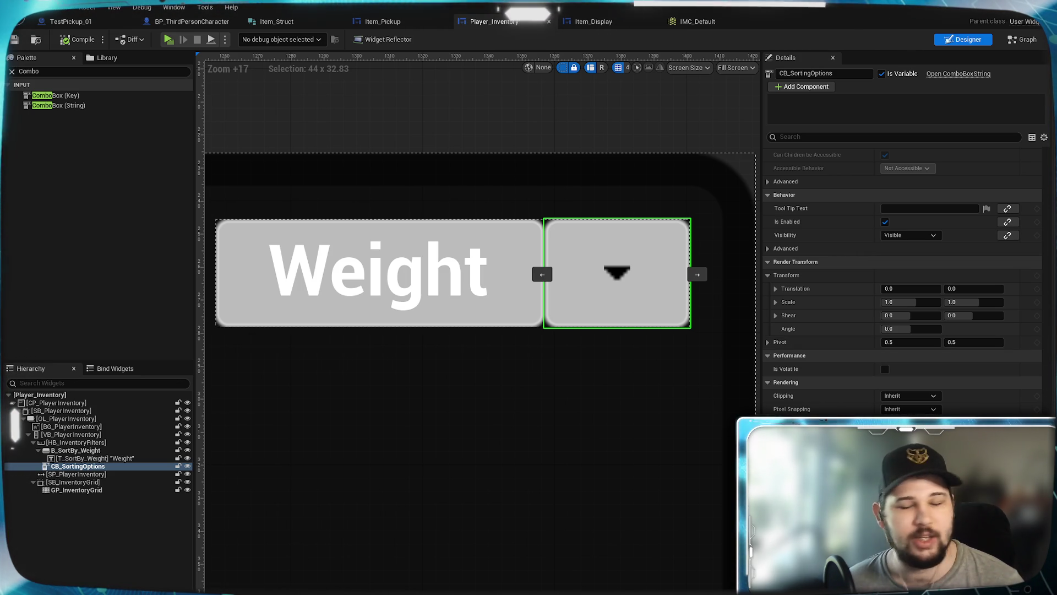
{"action": "scroll", "coordinate": [903, 281], "scroll_direction": "down", "scroll_amount": 1}
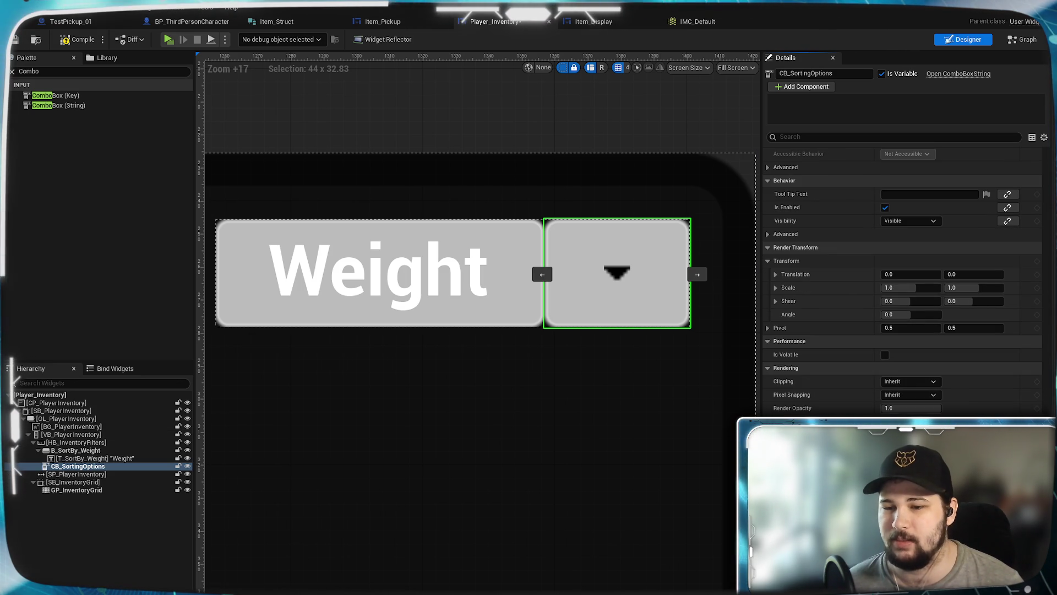
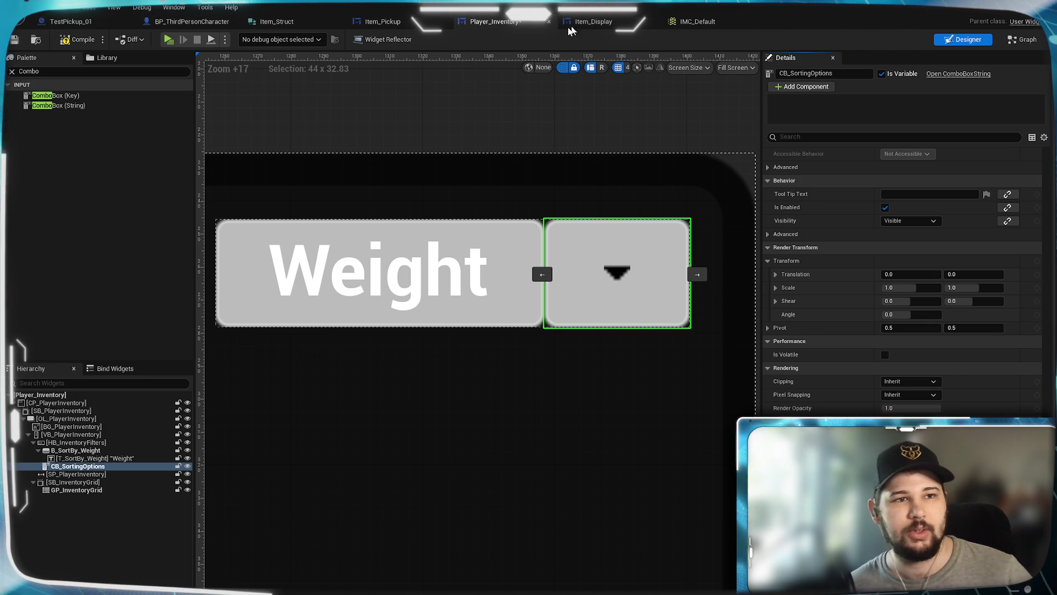
Compile and save Player_Inventory, frame the Weight button and Custom combo box, and launch standalone.
{"action": "left_click", "coordinate": [14, 41]}
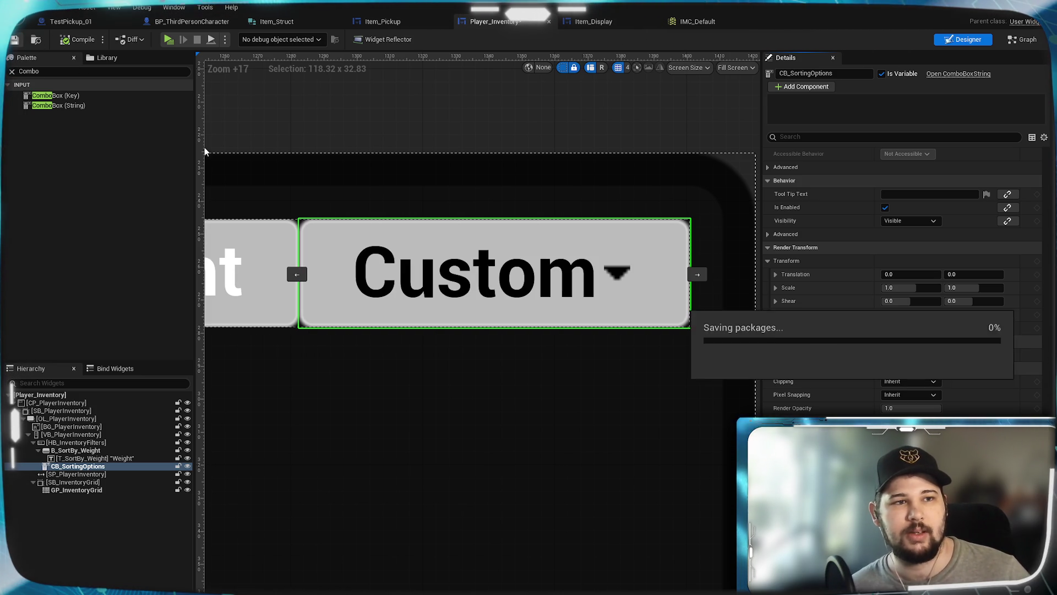
{"action": "scroll", "coordinate": [557, 330], "scroll_direction": "down", "scroll_amount": 2}
{"action": "mouse_move", "coordinate": [366, 385]}
{"action": "left_mouse_down"}
{"action": "mouse_move", "coordinate": [480, 376]}
{"action": "mouse_move", "coordinate": [316, 380]}
{"action": "mouse_move", "coordinate": [787, 373]}
{"action": "mouse_move", "coordinate": [413, 372]}
{"action": "left_mouse_up"}
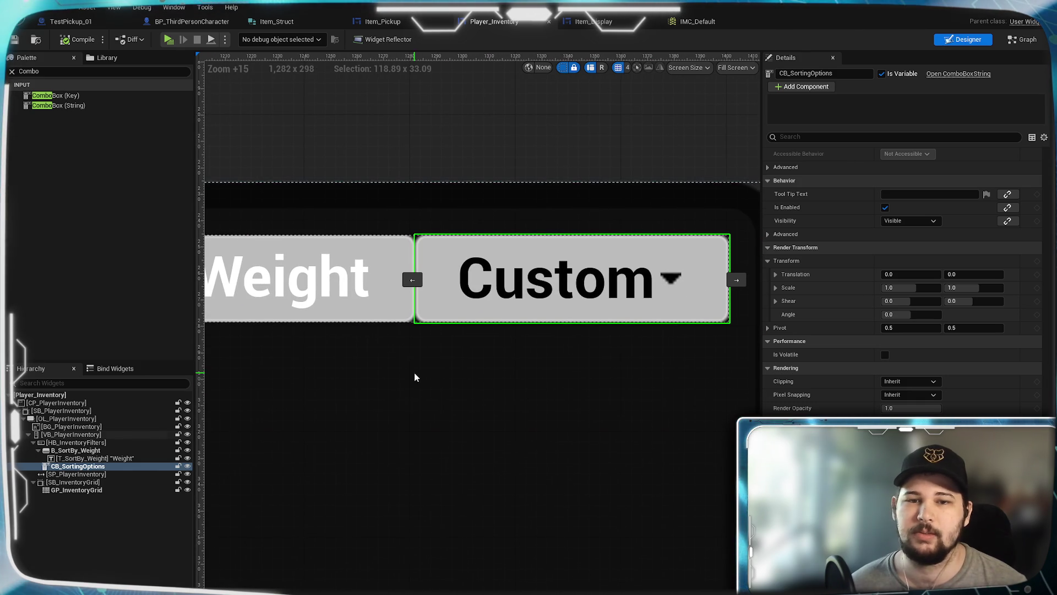
{"action": "left_click_drag", "start_coordinate": [425, 141], "coordinate": [489, 137]}
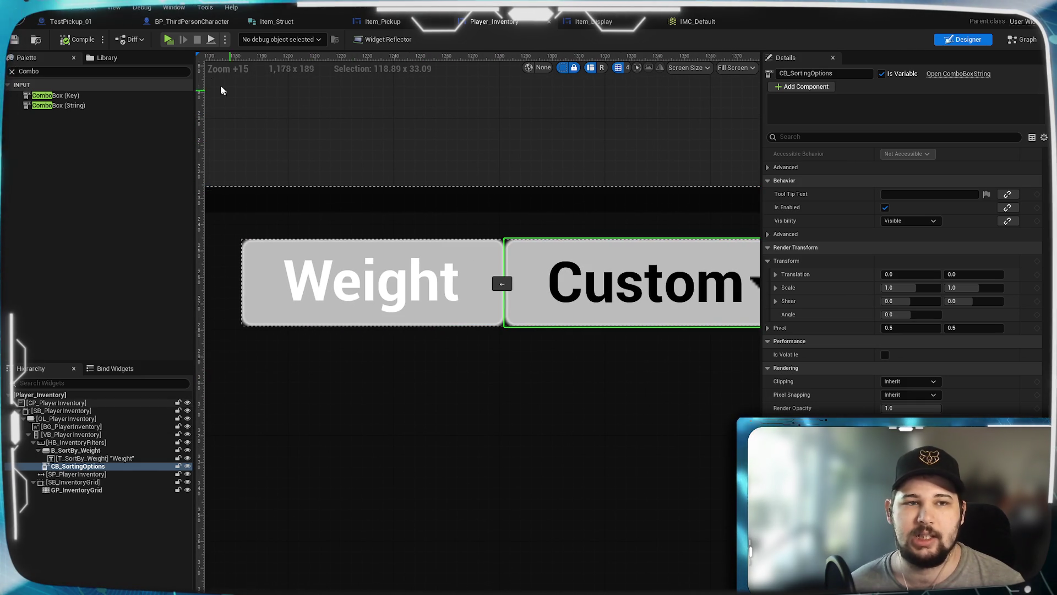
{"action": "left_click", "coordinate": [169, 39]}
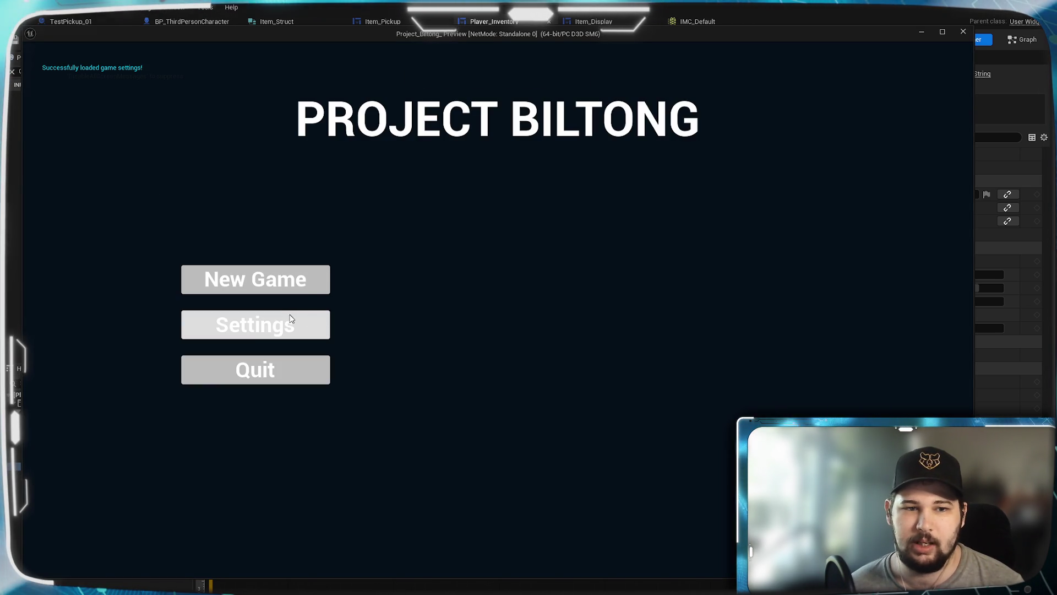
{"action": "left_click", "coordinate": [292, 276]}
{"action": "key", "text": "w"}
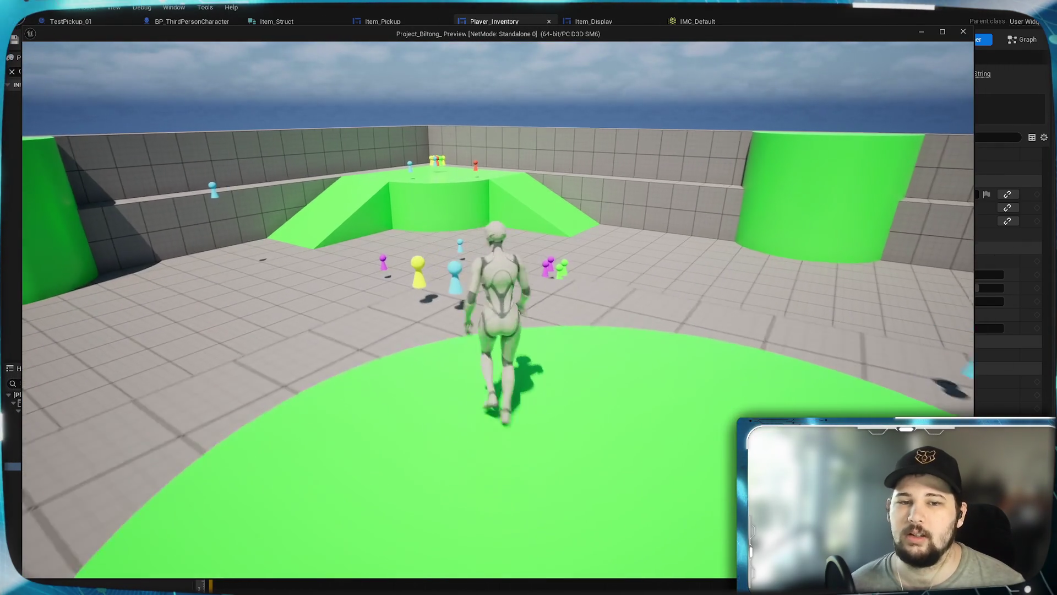
{"action": "key", "text": "space"}
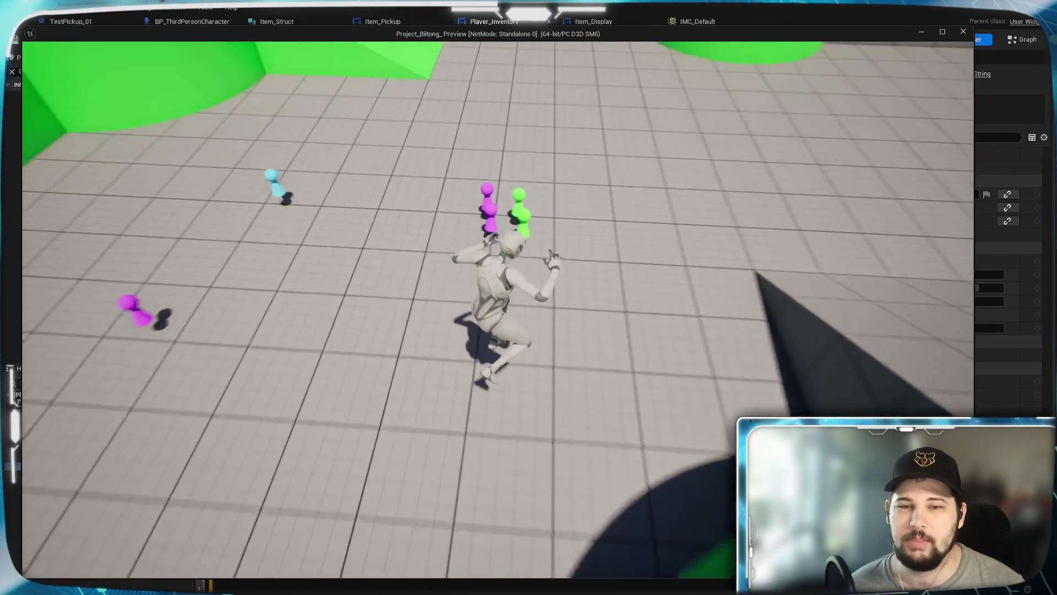
{"action": "key", "text": "i"}
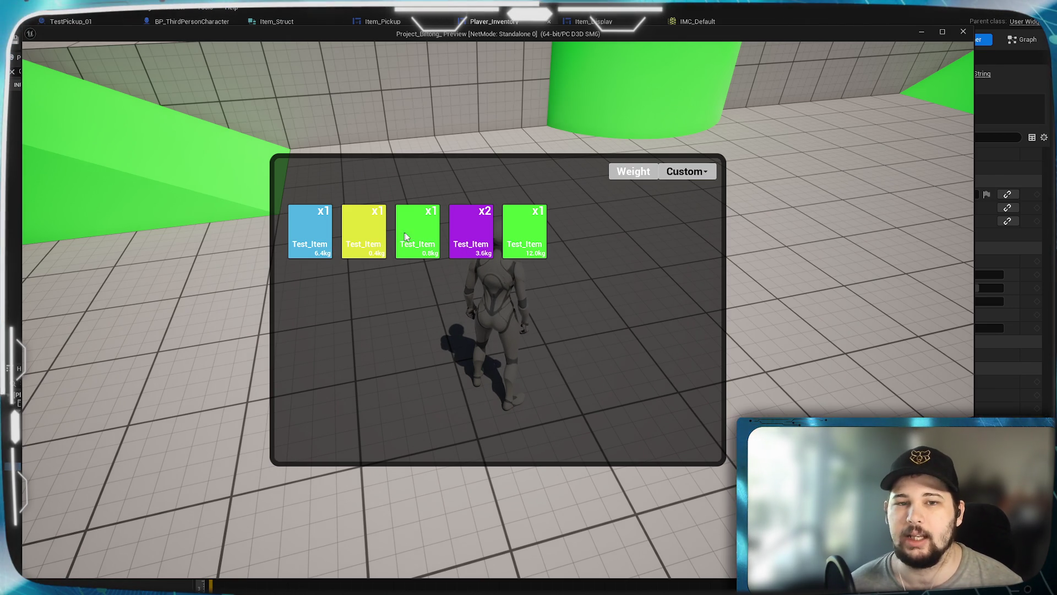
{"action": "left_click_drag", "start_coordinate": [431, 219], "coordinate": [533, 230]}
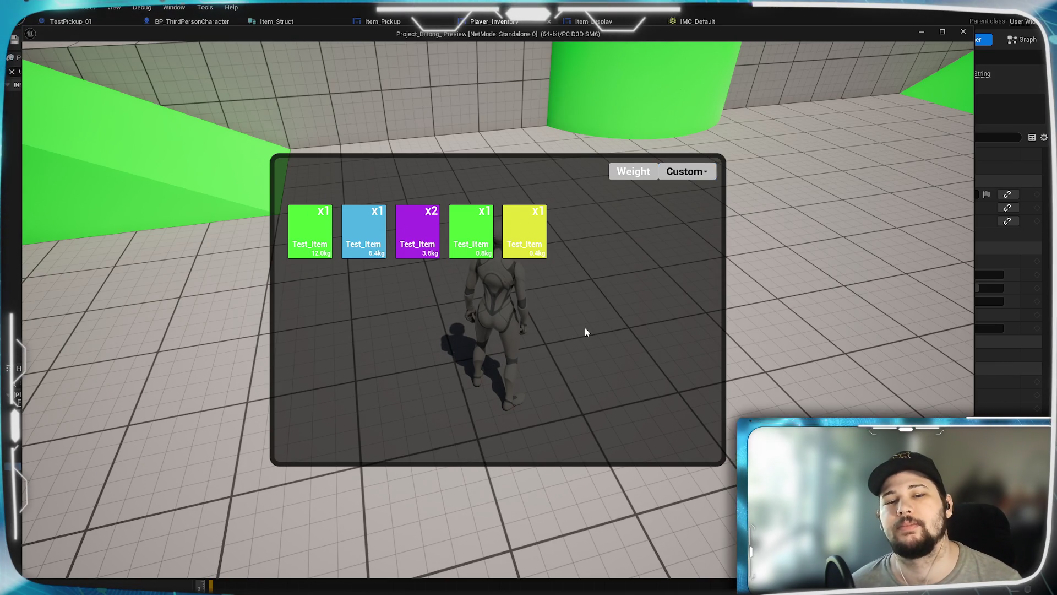
{"action": "key", "text": "Tab"}
{"action": "key", "text": "w"}
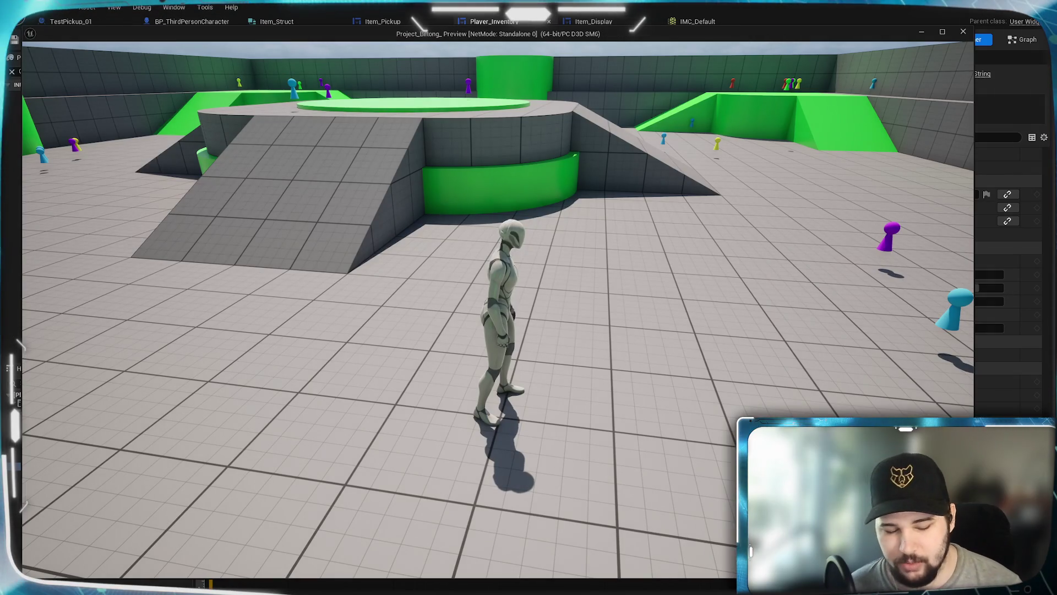
{"action": "key", "text": "Tab"}
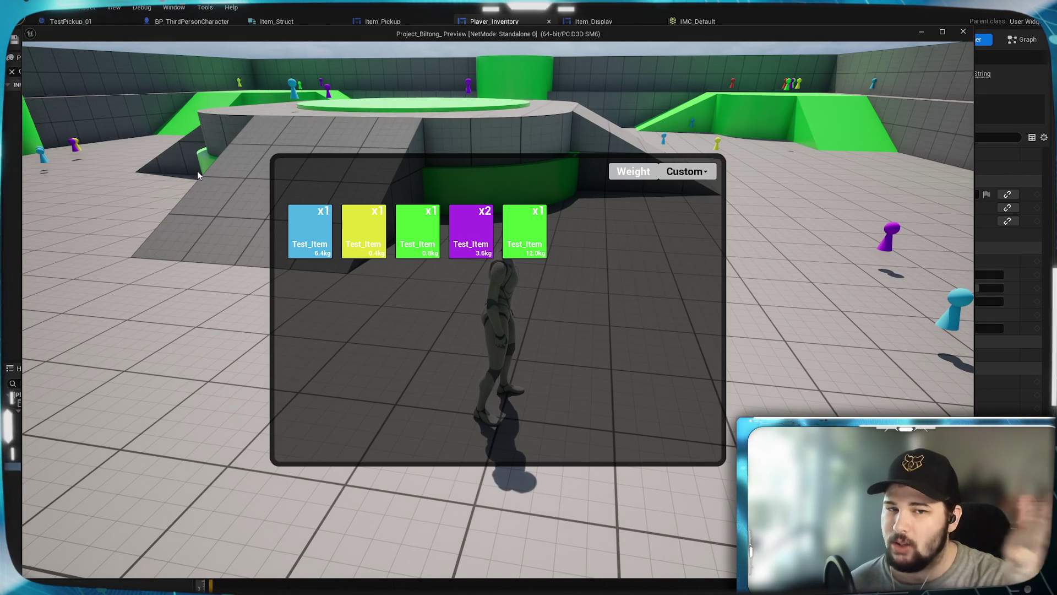
{"action": "left_click", "coordinate": [633, 173]}
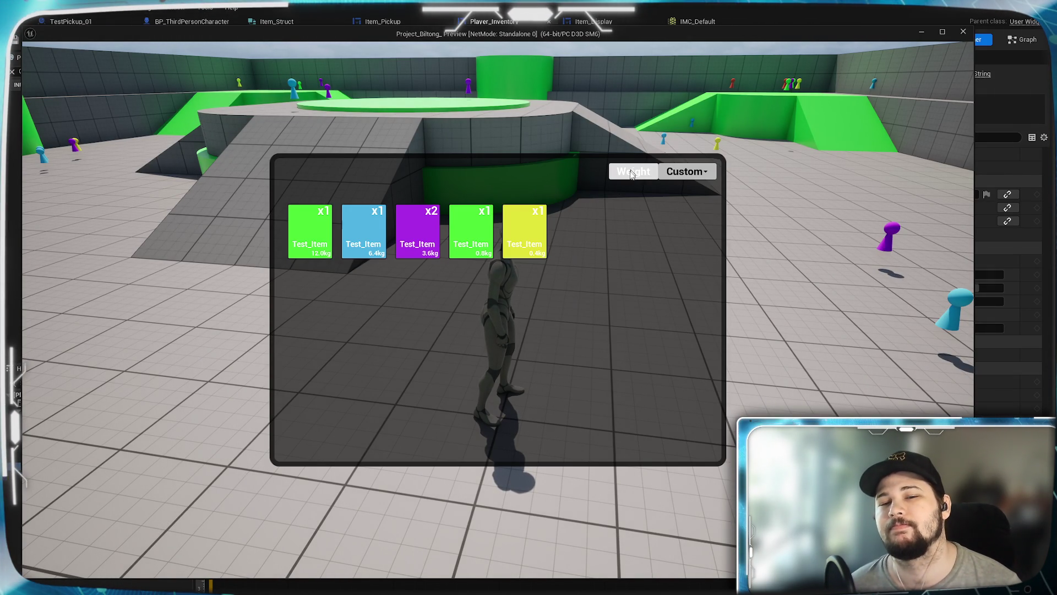
{"action": "key", "text": "Escape"}
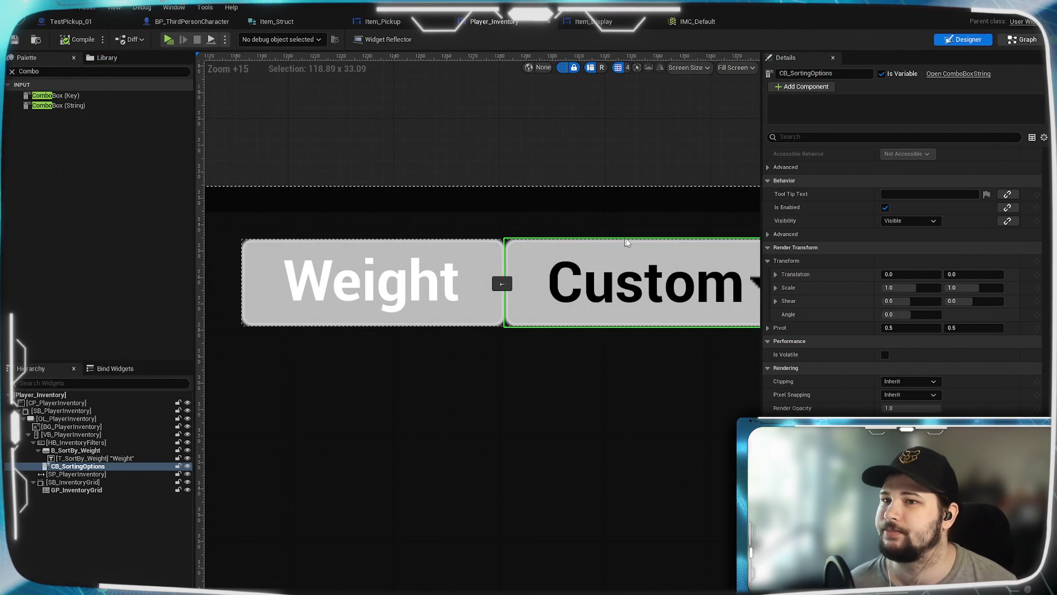
Switch Player_Inventory to its EventGraph and bring the sort-by-weight node chain into view.
{"action": "key", "text": "ctrl+shift+g"}
{"action": "scroll", "coordinate": [666, 290], "scroll_direction": "down", "scroll_amount": 2}
{"action": "scroll", "coordinate": [659, 357], "scroll_direction": "up", "scroll_amount": 4}
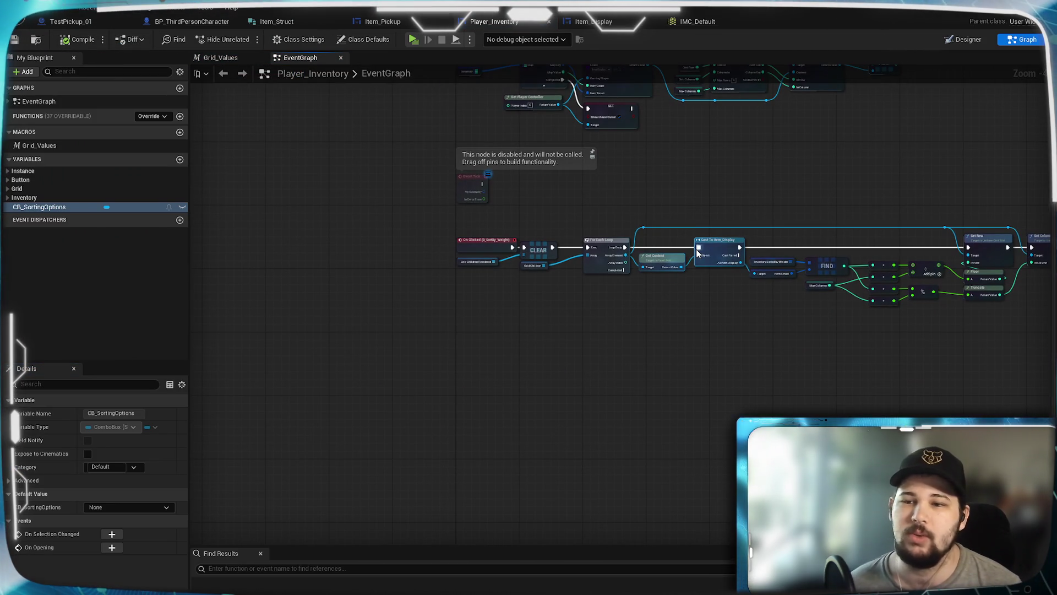
{"action": "scroll", "coordinate": [548, 309], "scroll_direction": "up", "scroll_amount": 4}
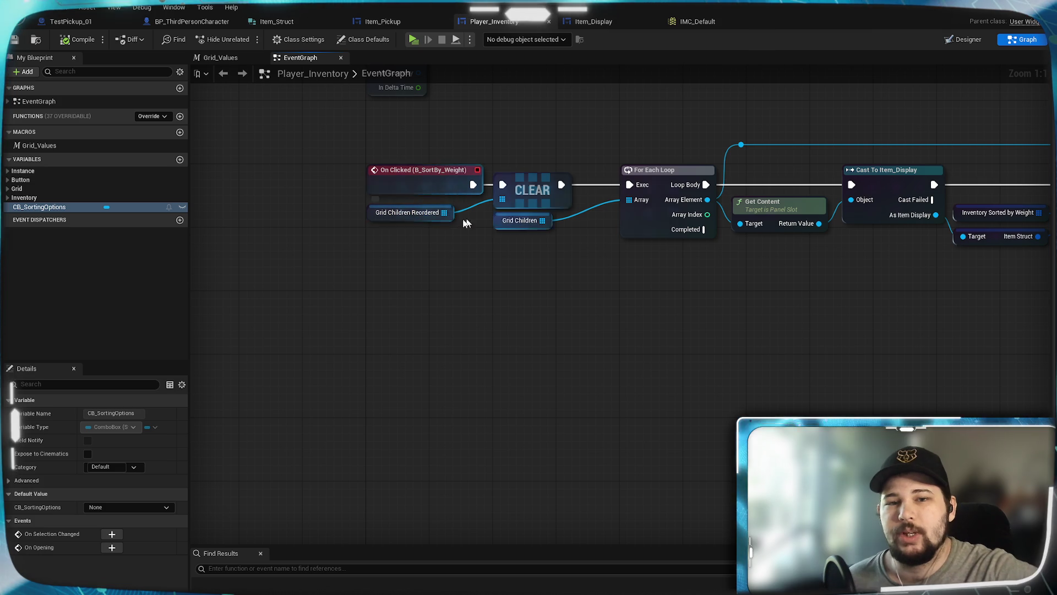
{"action": "scroll", "coordinate": [590, 364], "scroll_direction": "down", "scroll_amount": 3}
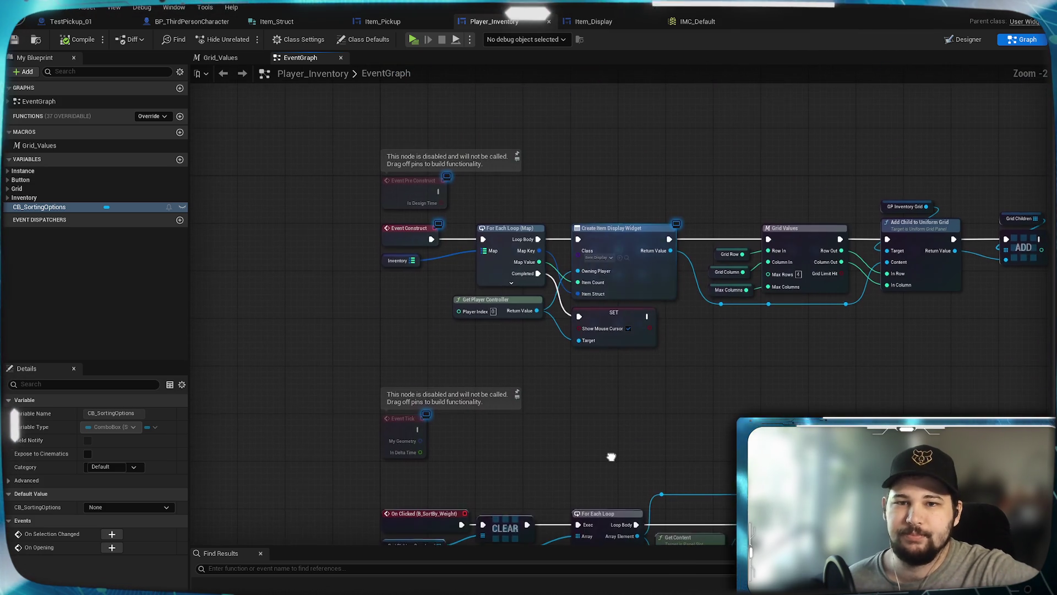
{"action": "left_click_drag", "start_coordinate": [634, 461], "coordinate": [638, 277]}
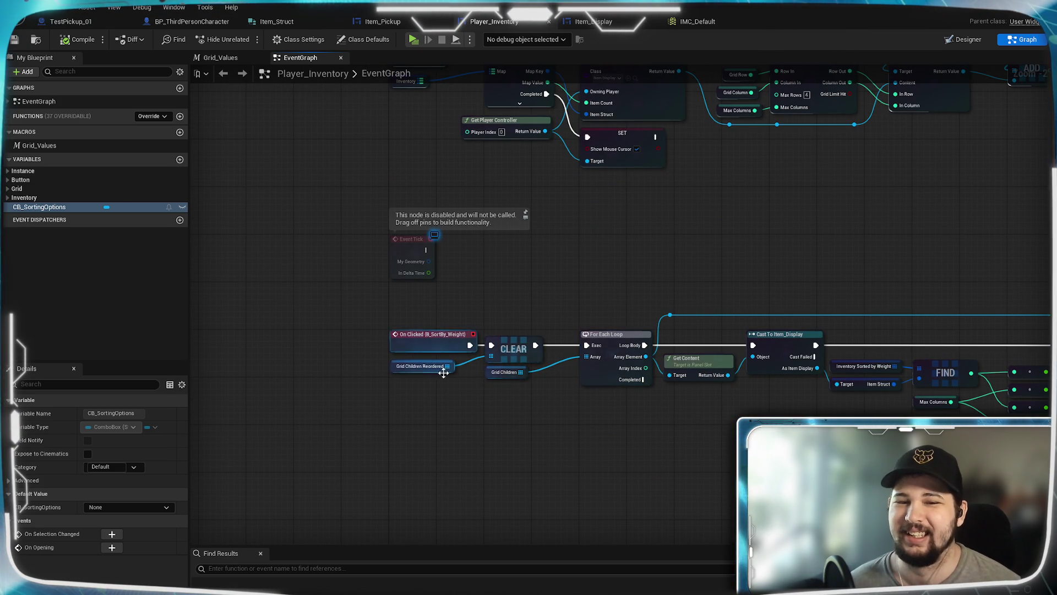
Survey Grid Children Reordered, FIND and Set Row/Column nodes, ending at On Clicked (B_SortBy_Weight).
{"action": "scroll", "coordinate": [442, 375], "scroll_direction": "up", "scroll_amount": 1}
{"action": "mouse_move", "coordinate": [675, 222]}
{"action": "left_mouse_down"}
{"action": "mouse_move", "coordinate": [673, 273]}
{"action": "mouse_move", "coordinate": [734, 288]}
{"action": "mouse_move", "coordinate": [633, 371]}
{"action": "mouse_move", "coordinate": [970, 196]}
{"action": "left_mouse_up"}
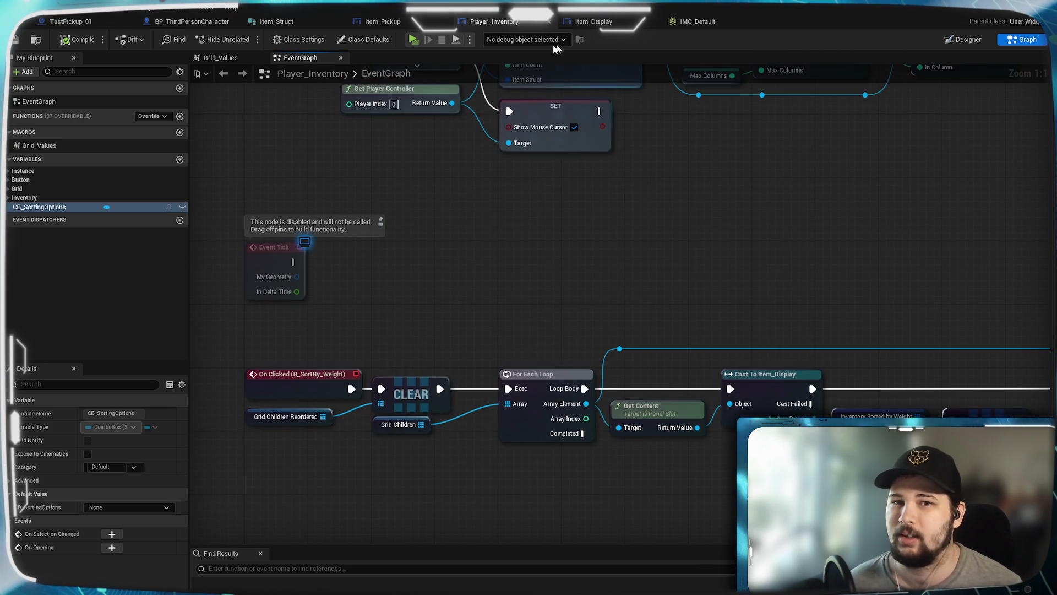
{"action": "left_click_drag", "start_coordinate": [604, 230], "coordinate": [620, 378]}
{"action": "mouse_move", "coordinate": [736, 349]}
{"action": "left_mouse_down"}
{"action": "mouse_move", "coordinate": [620, 166]}
{"action": "mouse_move", "coordinate": [715, 199]}
{"action": "mouse_move", "coordinate": [785, 200]}
{"action": "mouse_move", "coordinate": [631, 210]}
{"action": "left_mouse_up"}
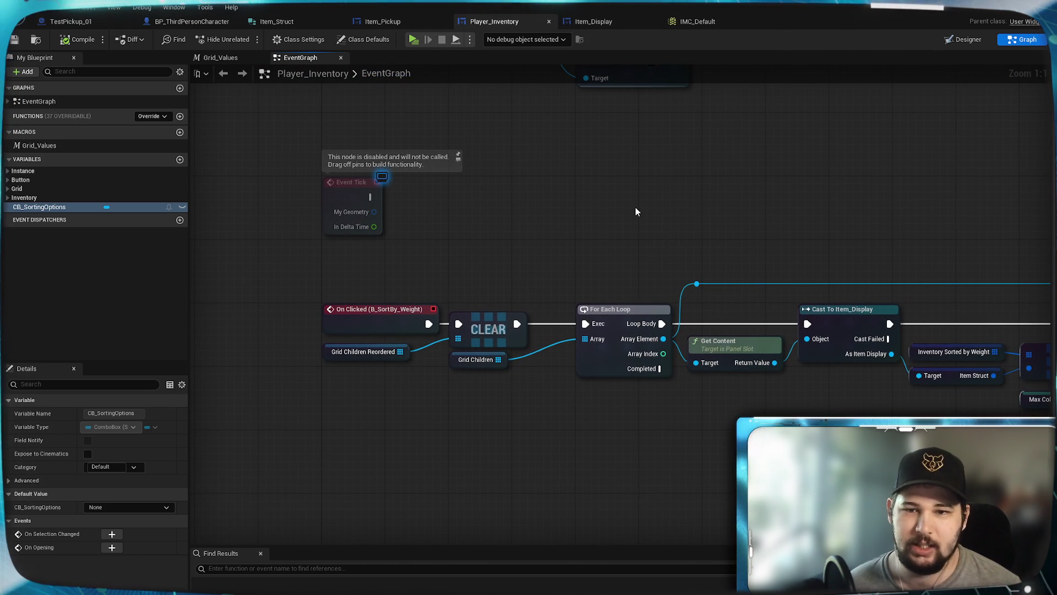
{"action": "mouse_move", "coordinate": [817, 229]}
{"action": "left_mouse_down"}
{"action": "mouse_move", "coordinate": [609, 226]}
{"action": "mouse_move", "coordinate": [550, 201]}
{"action": "left_mouse_up"}
{"action": "mouse_move", "coordinate": [439, 204]}
{"action": "left_mouse_down"}
{"action": "mouse_move", "coordinate": [545, 200]}
{"action": "mouse_move", "coordinate": [785, 233]}
{"action": "mouse_move", "coordinate": [750, 203]}
{"action": "left_mouse_up"}
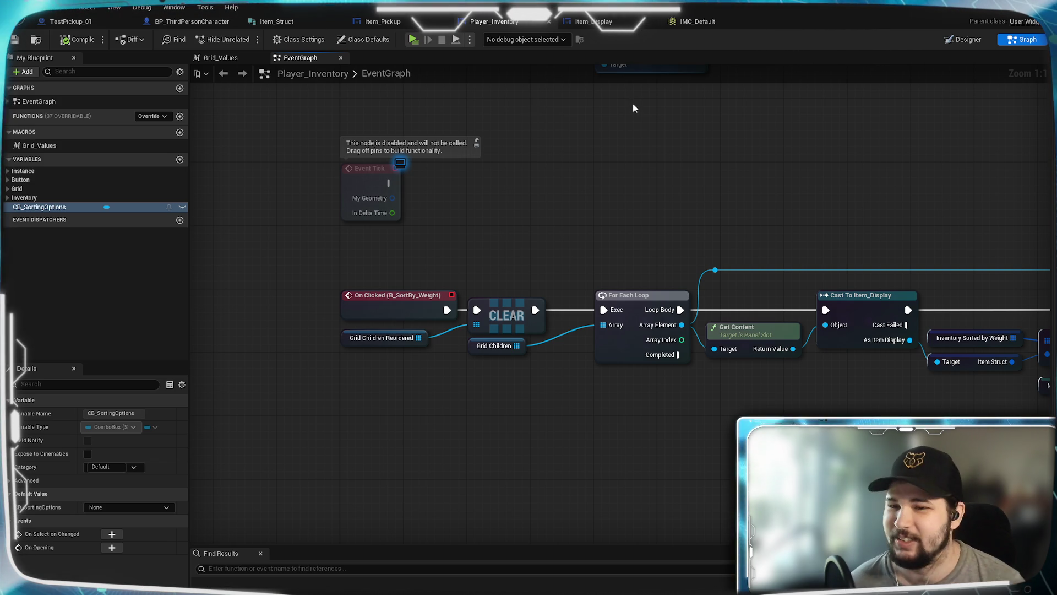
{"action": "mouse_move", "coordinate": [1028, 217]}
{"action": "left_mouse_down"}
{"action": "mouse_move", "coordinate": [323, 197]}
{"action": "mouse_move", "coordinate": [736, 199]}
{"action": "left_mouse_up"}
{"action": "mouse_move", "coordinate": [462, 199]}
{"action": "left_mouse_down"}
{"action": "mouse_move", "coordinate": [767, 205]}
{"action": "mouse_move", "coordinate": [460, 166]}
{"action": "left_mouse_up"}
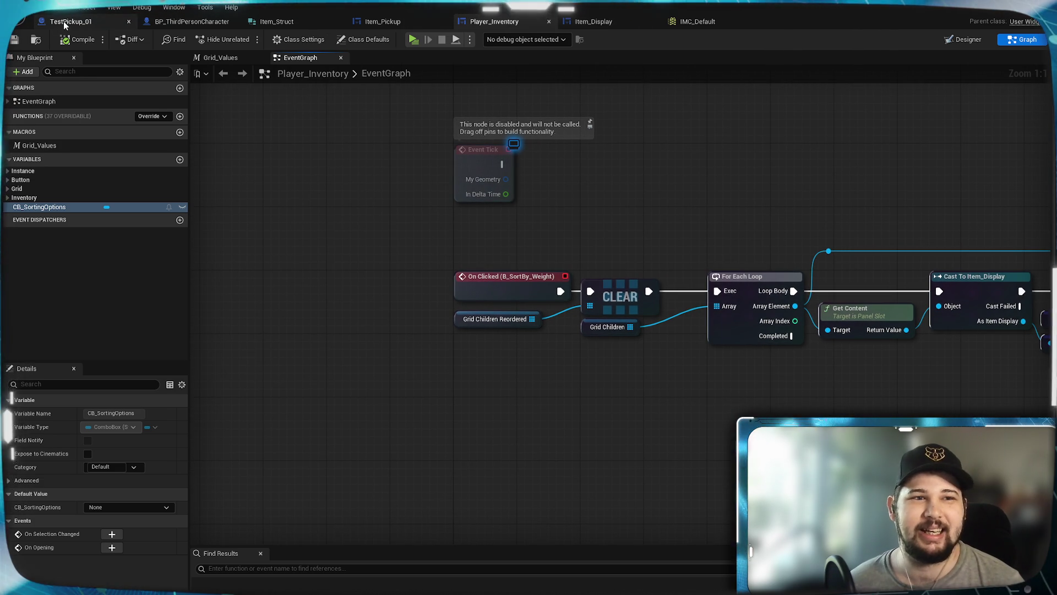
Go to BP_ThirdPersonCharacter's EventGraph and bring the Inventory - Open / Close group into view.
{"action": "left_click", "coordinate": [71, 22]}
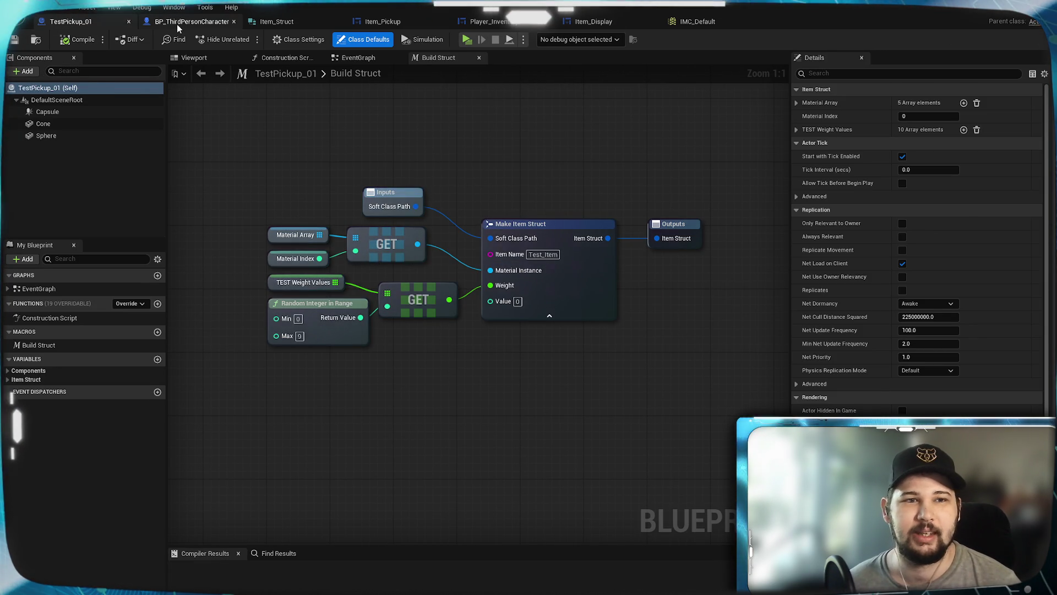
{"action": "left_click", "coordinate": [176, 24]}
{"action": "left_click_drag", "start_coordinate": [470, 463], "coordinate": [640, 468]}
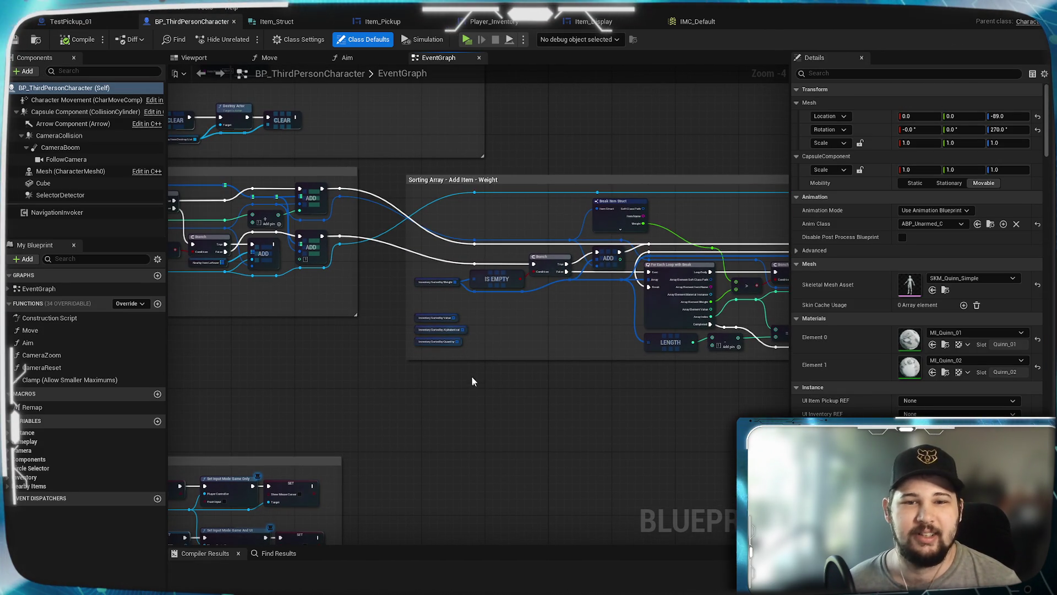
{"action": "left_click_drag", "start_coordinate": [424, 394], "coordinate": [720, 408]}
{"action": "scroll", "coordinate": [471, 381], "scroll_direction": "up", "scroll_amount": 3}
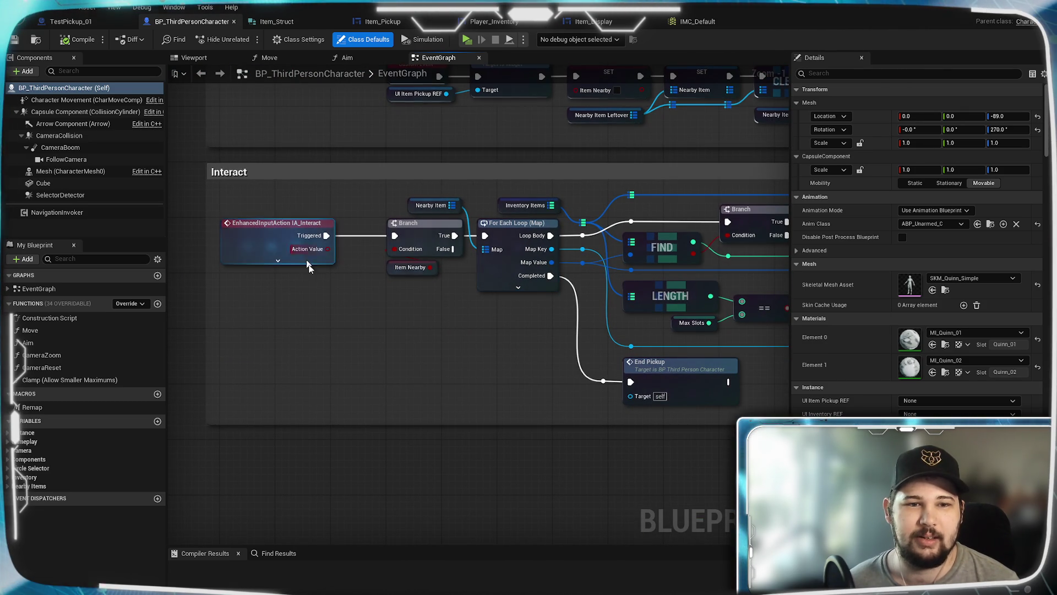
{"action": "scroll", "coordinate": [478, 352], "scroll_direction": "down", "scroll_amount": 4}
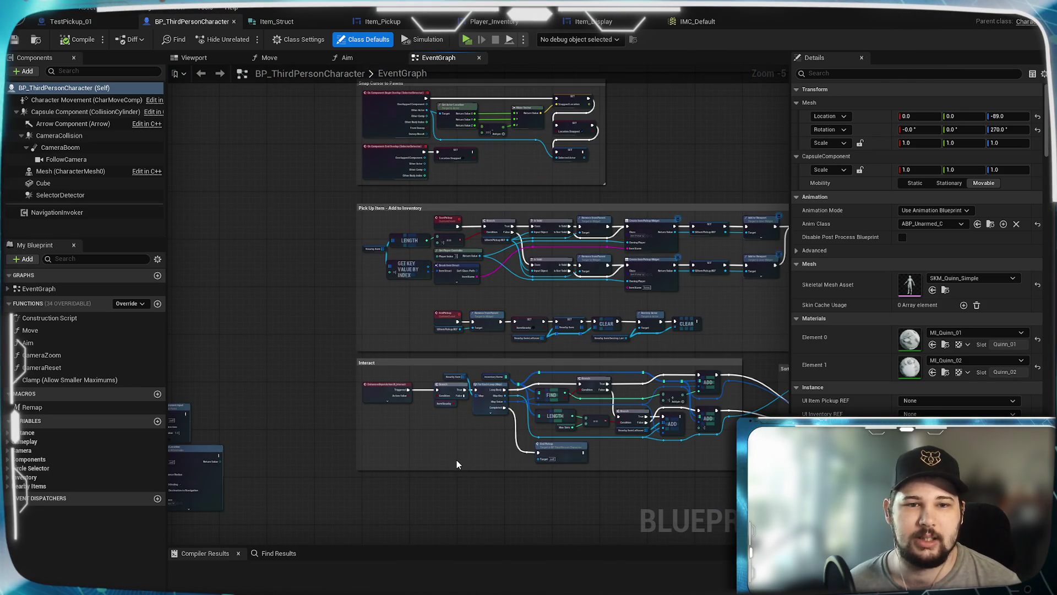
{"action": "left_click_drag", "start_coordinate": [410, 427], "coordinate": [407, 316]}
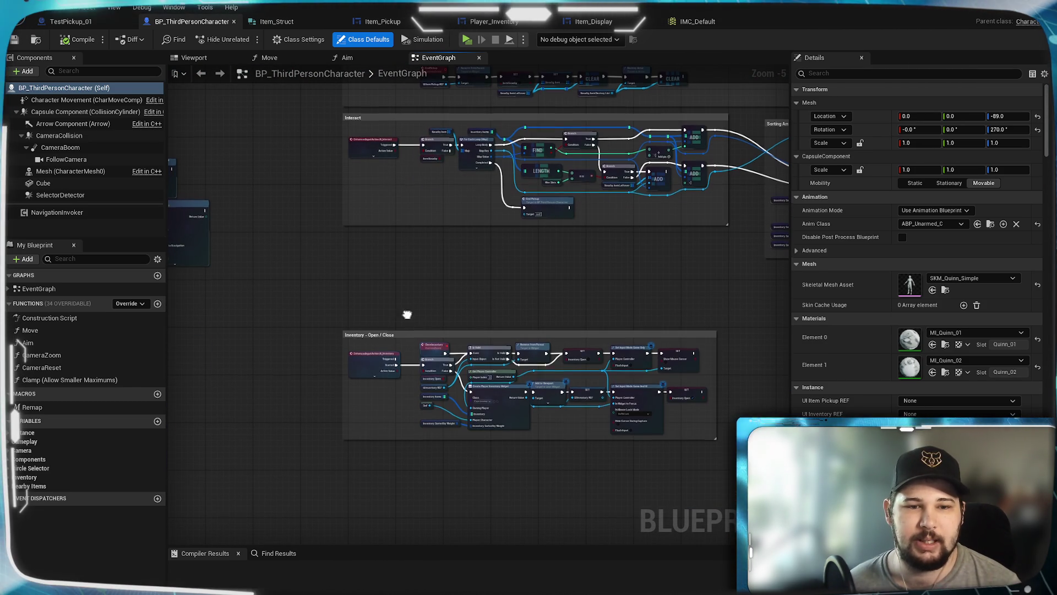
Inspect the IA_Inventory event and Set Input Mode nodes around the Open / Close logic.
{"action": "scroll", "coordinate": [407, 320], "scroll_direction": "up", "scroll_amount": 5}
{"action": "scroll", "coordinate": [731, 378], "scroll_direction": "down", "scroll_amount": 1}
{"action": "mouse_move", "coordinate": [731, 378]}
{"action": "left_mouse_down"}
{"action": "mouse_move", "coordinate": [508, 343]}
{"action": "mouse_move", "coordinate": [626, 352]}
{"action": "left_mouse_up"}
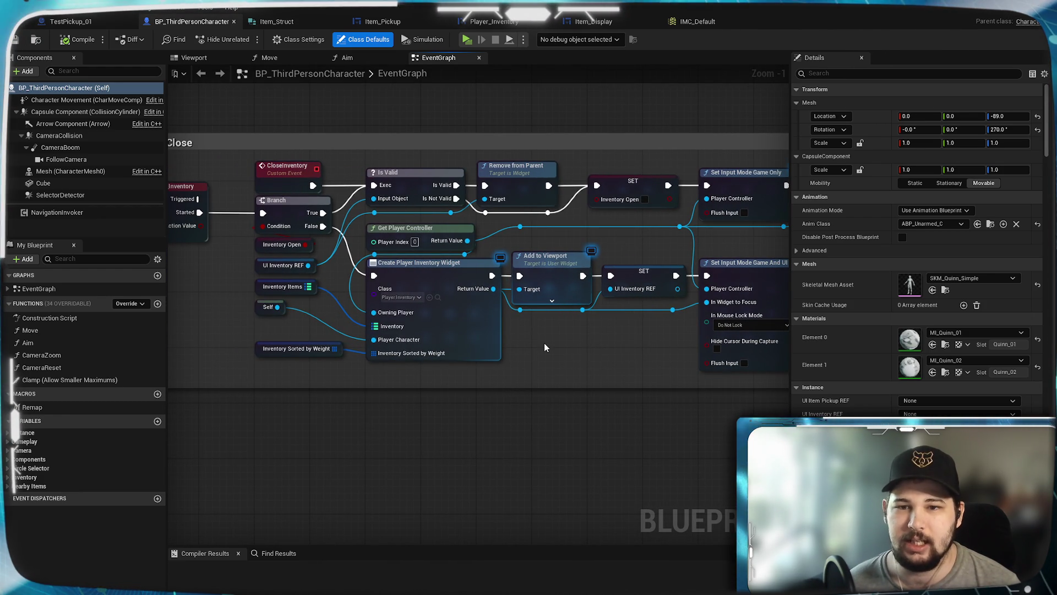
{"action": "left_click_drag", "start_coordinate": [544, 343], "coordinate": [617, 347]}
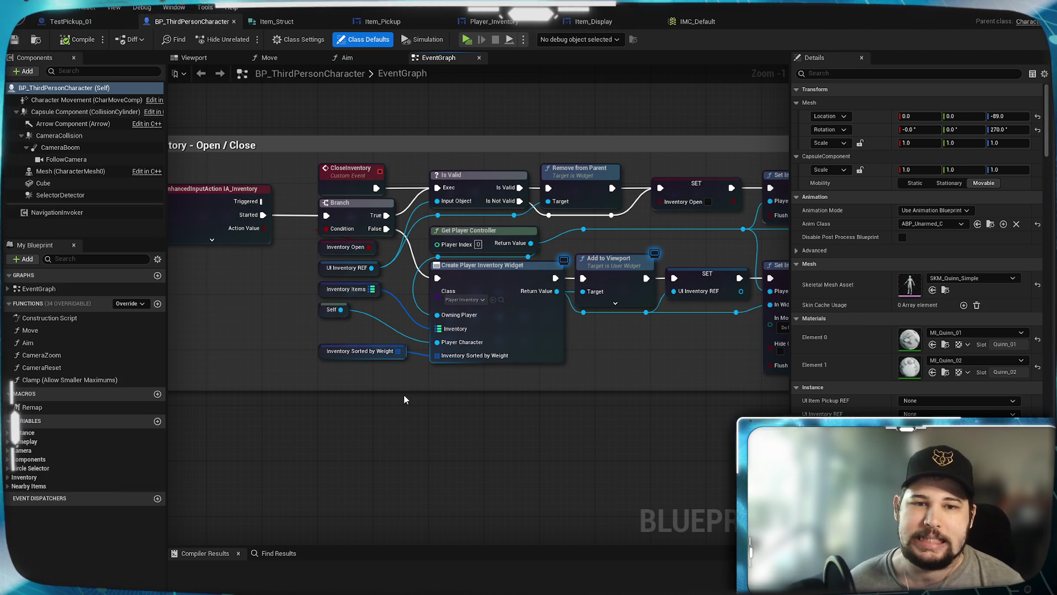
{"action": "mouse_move", "coordinate": [404, 396]}
{"action": "left_mouse_down"}
{"action": "mouse_move", "coordinate": [487, 413]}
{"action": "mouse_move", "coordinate": [474, 406]}
{"action": "left_mouse_up"}
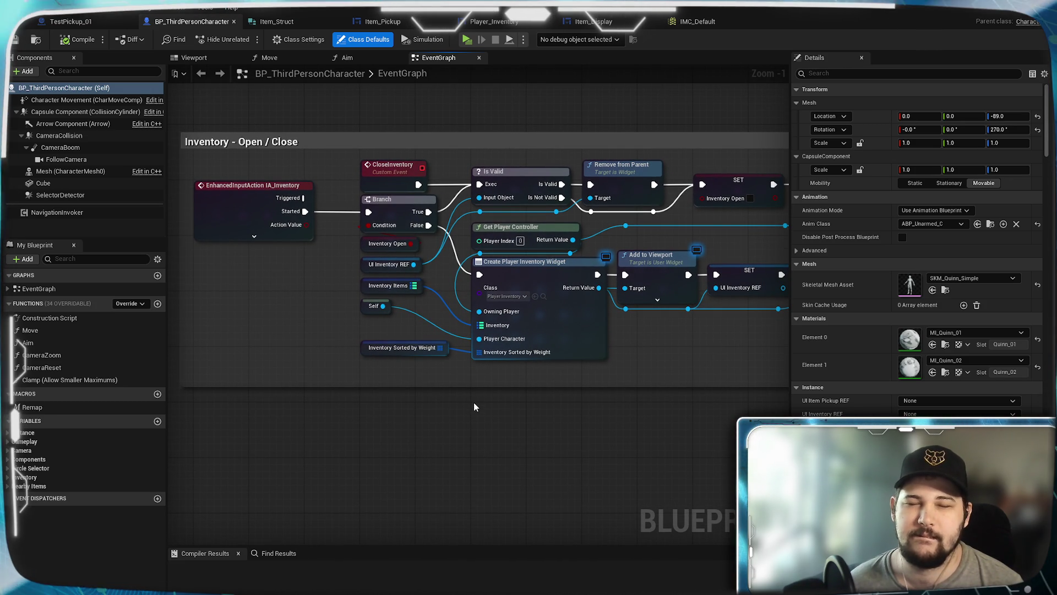
{"action": "left_click_drag", "start_coordinate": [475, 406], "coordinate": [166, 380]}
{"action": "mouse_move", "coordinate": [286, 357]}
{"action": "left_mouse_down"}
{"action": "mouse_move", "coordinate": [729, 357]}
{"action": "mouse_move", "coordinate": [654, 366]}
{"action": "mouse_move", "coordinate": [646, 351]}
{"action": "left_mouse_up"}
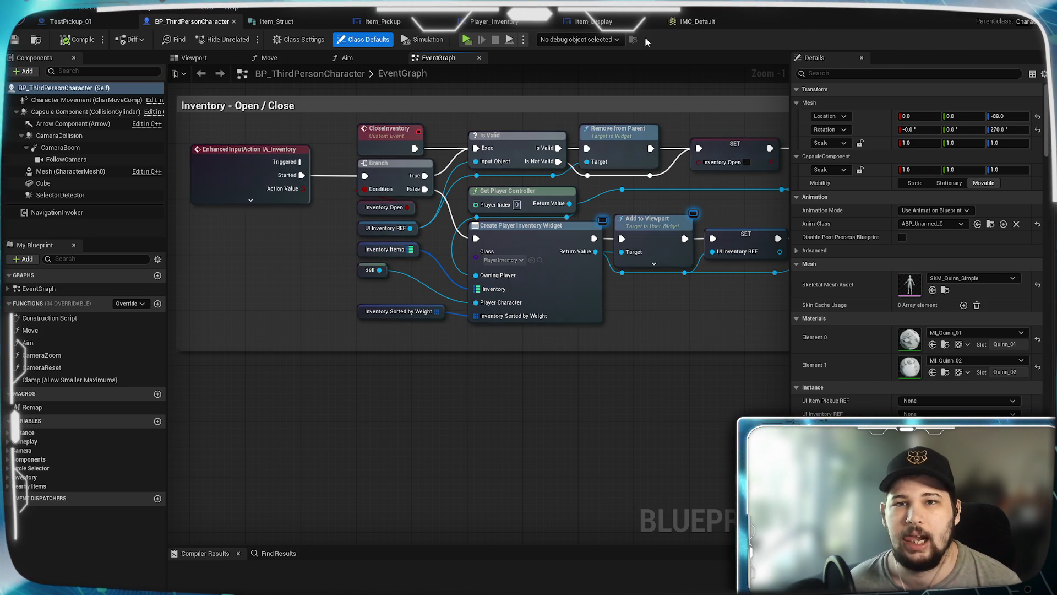
{"action": "left_click", "coordinate": [602, 22]}
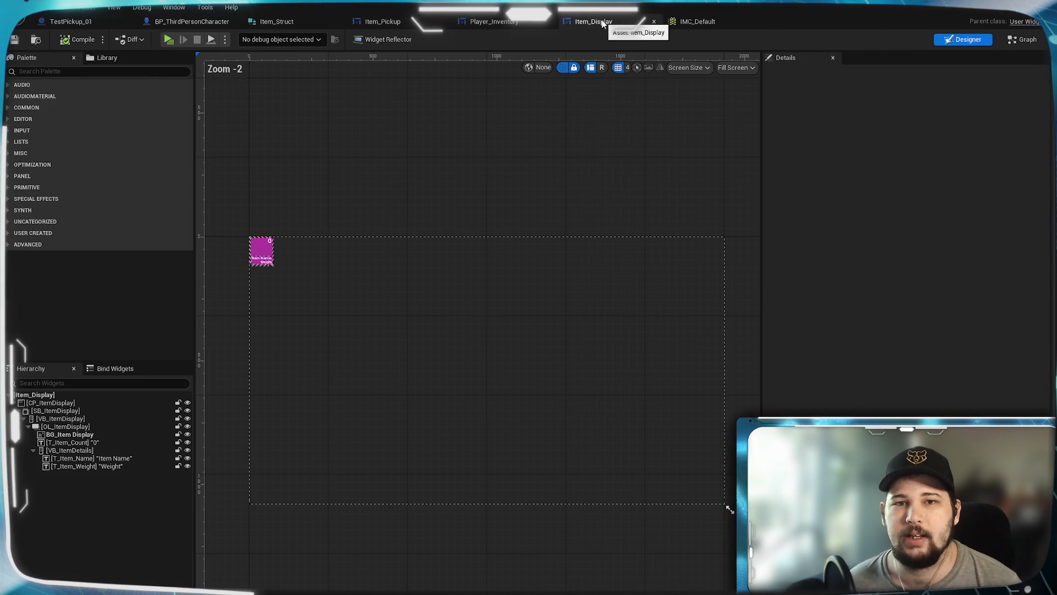
{"action": "left_click", "coordinate": [494, 21]}
{"action": "scroll", "coordinate": [774, 219], "scroll_direction": "down", "scroll_amount": 7}
{"action": "scroll", "coordinate": [523, 180], "scroll_direction": "up", "scroll_amount": 4}
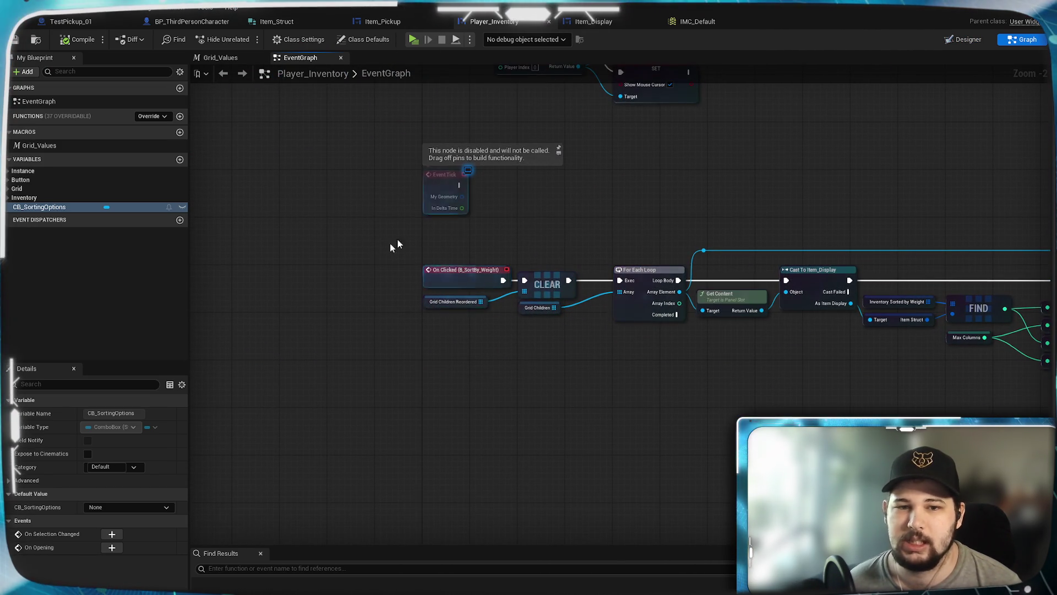
{"action": "left_click_drag", "start_coordinate": [918, 363], "coordinate": [525, 355]}
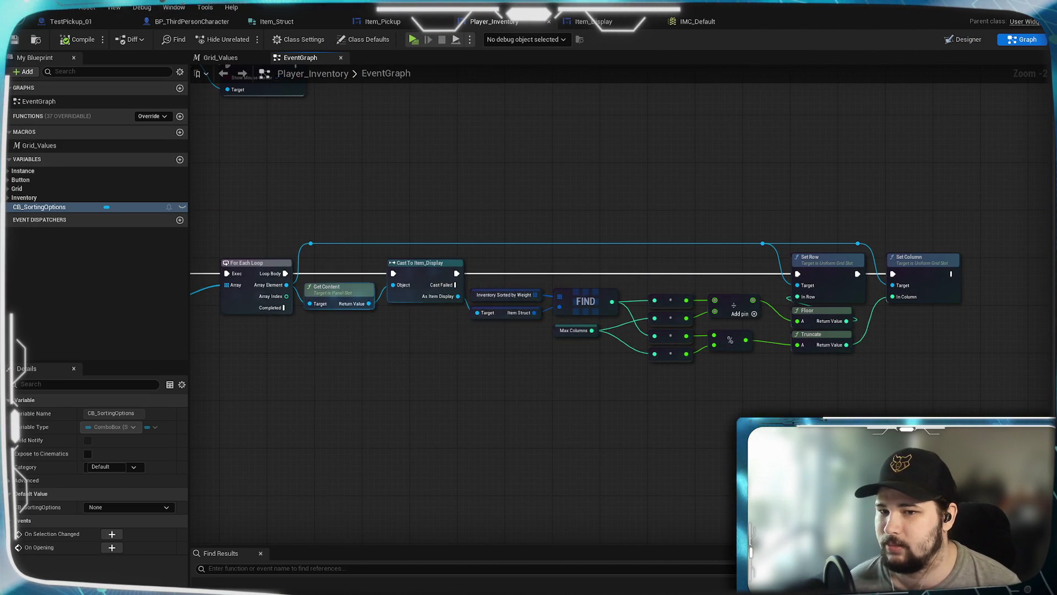
{"action": "left_click_drag", "start_coordinate": [356, 345], "coordinate": [716, 323]}
{"action": "mouse_move", "coordinate": [844, 343]}
{"action": "left_mouse_down"}
{"action": "mouse_move", "coordinate": [528, 325]}
{"action": "mouse_move", "coordinate": [868, 345]}
{"action": "mouse_move", "coordinate": [808, 337]}
{"action": "mouse_move", "coordinate": [727, 349]}
{"action": "mouse_move", "coordinate": [493, 309]}
{"action": "mouse_move", "coordinate": [705, 303]}
{"action": "mouse_move", "coordinate": [894, 326]}
{"action": "left_mouse_up"}
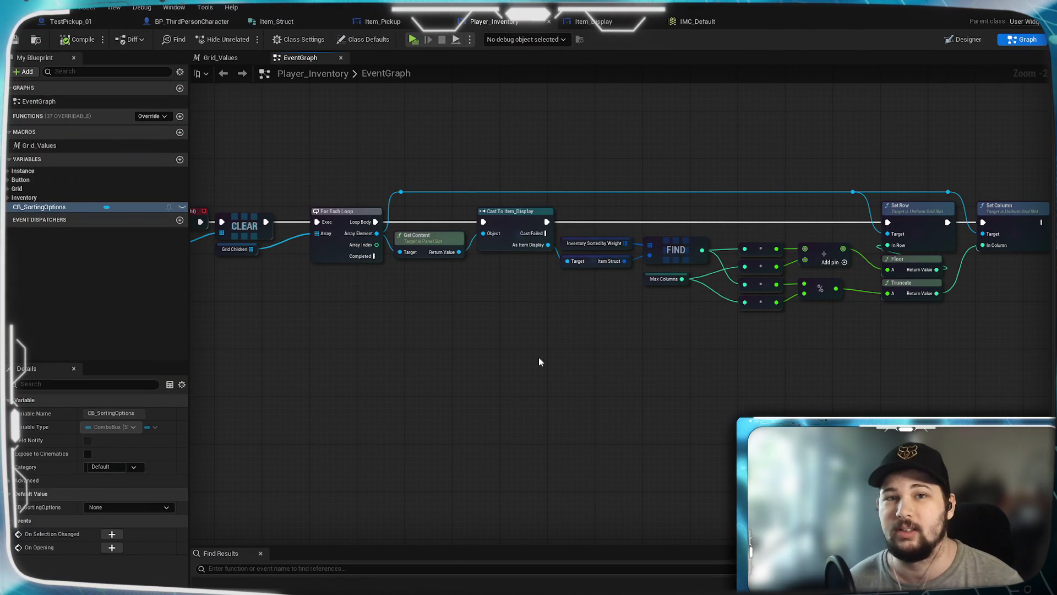
{"action": "mouse_move", "coordinate": [506, 316]}
{"action": "left_mouse_down"}
{"action": "mouse_move", "coordinate": [599, 323]}
{"action": "mouse_move", "coordinate": [576, 317]}
{"action": "mouse_move", "coordinate": [590, 322]}
{"action": "mouse_move", "coordinate": [555, 349]}
{"action": "left_mouse_up"}
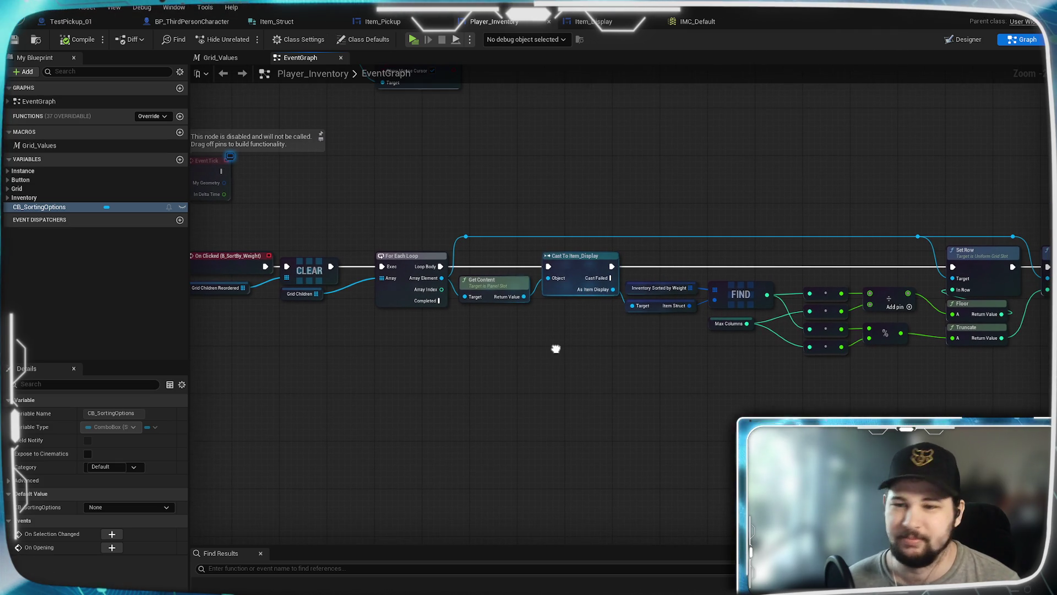
{"action": "left_click_drag", "start_coordinate": [488, 344], "coordinate": [641, 376]}
{"action": "scroll", "coordinate": [434, 364], "scroll_direction": "up", "scroll_amount": 2}
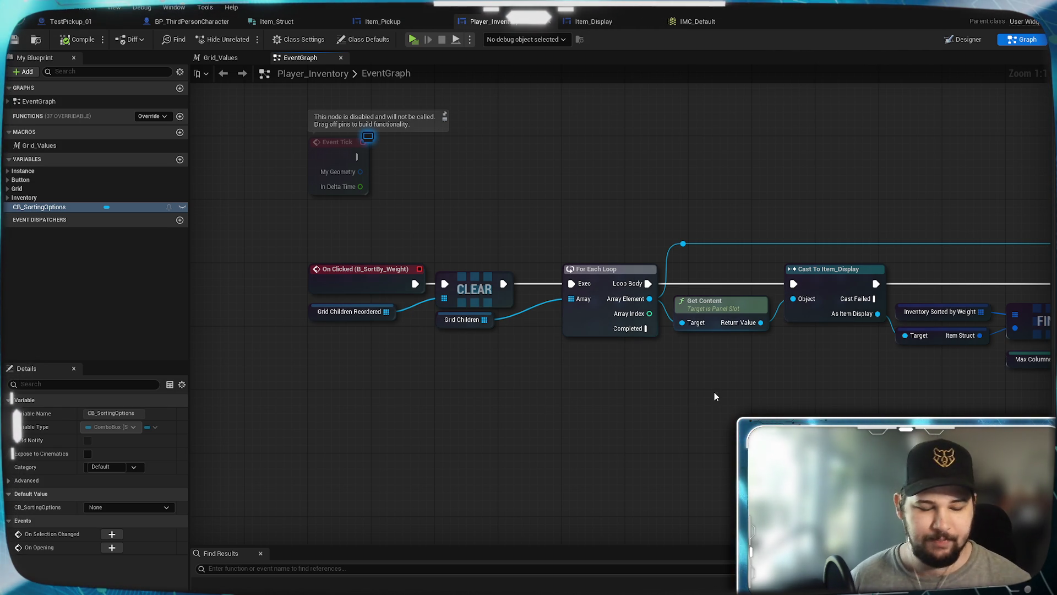
{"action": "mouse_move", "coordinate": [758, 385]}
{"action": "left_mouse_down"}
{"action": "mouse_move", "coordinate": [716, 419]}
{"action": "mouse_move", "coordinate": [504, 406]}
{"action": "mouse_move", "coordinate": [484, 435]}
{"action": "mouse_move", "coordinate": [389, 427]}
{"action": "mouse_move", "coordinate": [666, 441]}
{"action": "mouse_move", "coordinate": [546, 436]}
{"action": "mouse_move", "coordinate": [653, 431]}
{"action": "left_mouse_up"}
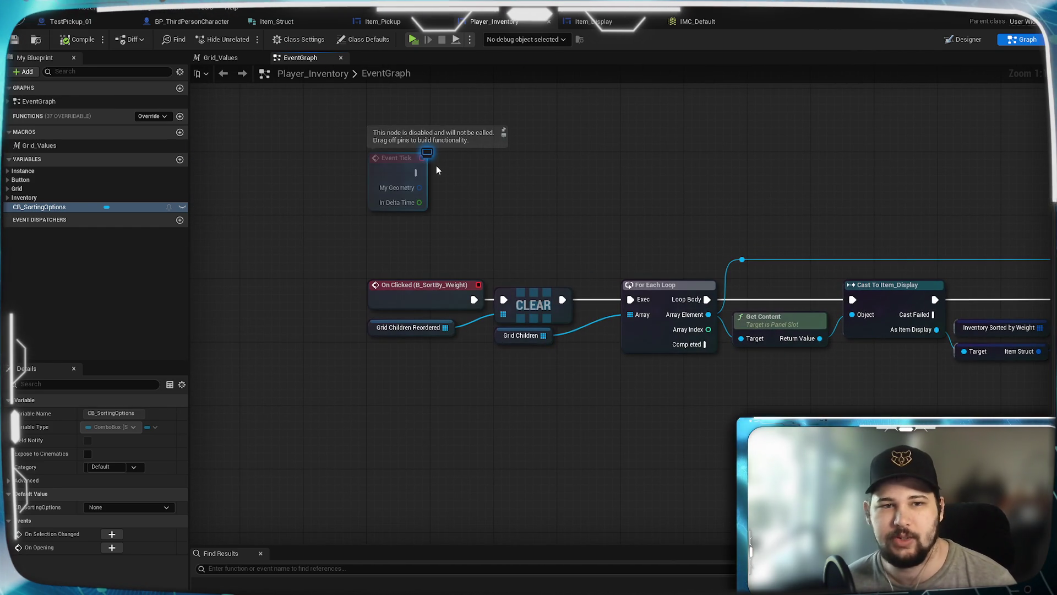
{"action": "mouse_move", "coordinate": [831, 393]}
{"action": "left_mouse_down"}
{"action": "mouse_move", "coordinate": [479, 432]}
{"action": "mouse_move", "coordinate": [666, 401]}
{"action": "left_mouse_up"}
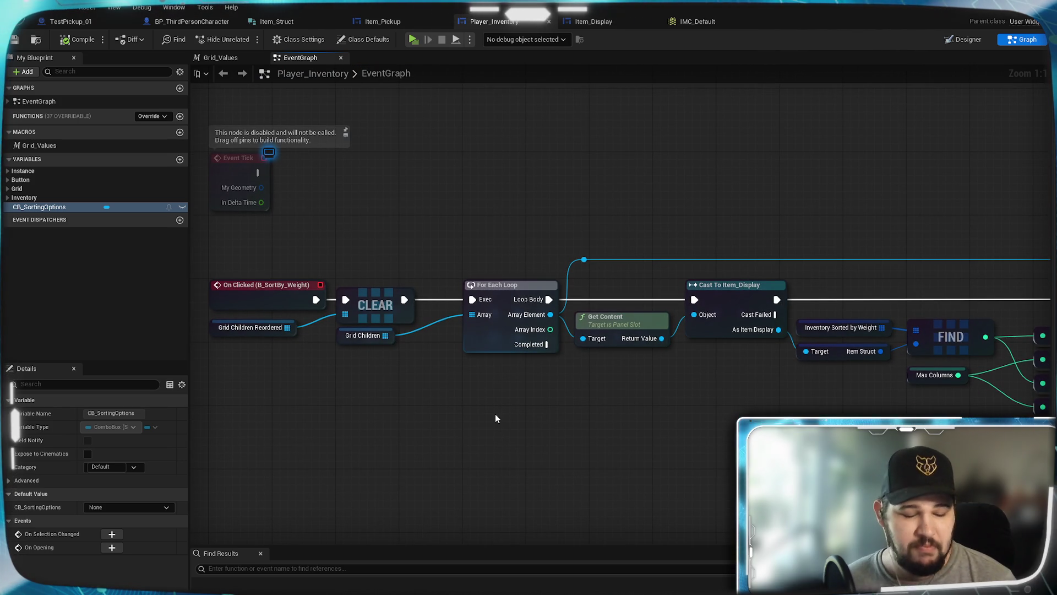
{"action": "mouse_move", "coordinate": [495, 415]}
{"action": "left_mouse_down"}
{"action": "mouse_move", "coordinate": [583, 428]}
{"action": "mouse_move", "coordinate": [833, 418]}
{"action": "mouse_move", "coordinate": [604, 401]}
{"action": "mouse_move", "coordinate": [506, 376]}
{"action": "left_mouse_up"}
{"action": "mouse_move", "coordinate": [775, 390]}
{"action": "left_mouse_down"}
{"action": "mouse_move", "coordinate": [434, 352]}
{"action": "mouse_move", "coordinate": [634, 402]}
{"action": "mouse_move", "coordinate": [732, 374]}
{"action": "left_mouse_up"}
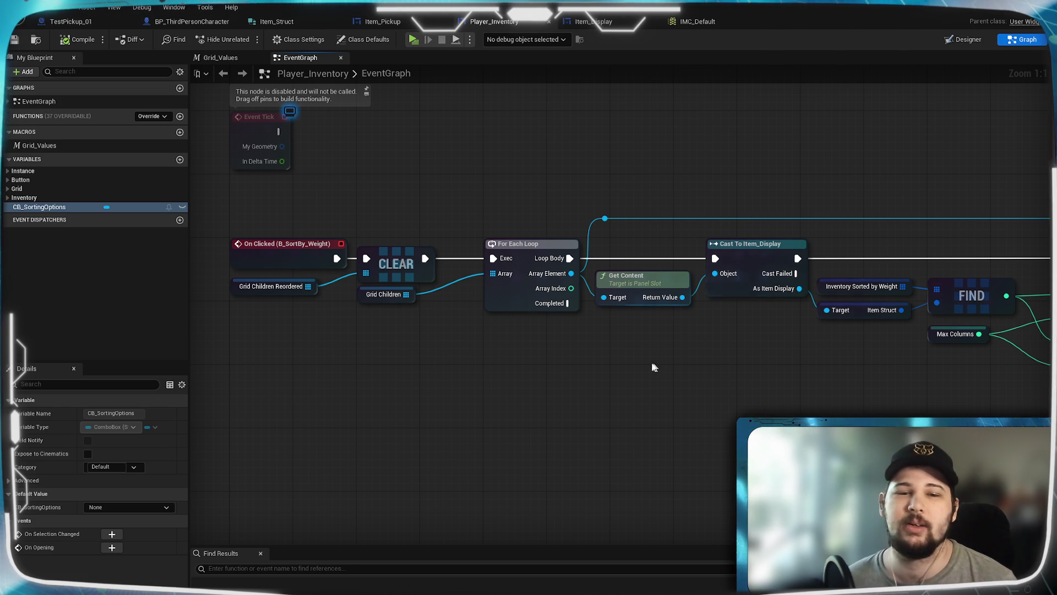
{"action": "mouse_move", "coordinate": [769, 380]}
{"action": "left_mouse_down"}
{"action": "mouse_move", "coordinate": [746, 397]}
{"action": "mouse_move", "coordinate": [559, 413]}
{"action": "mouse_move", "coordinate": [700, 423]}
{"action": "left_mouse_up"}
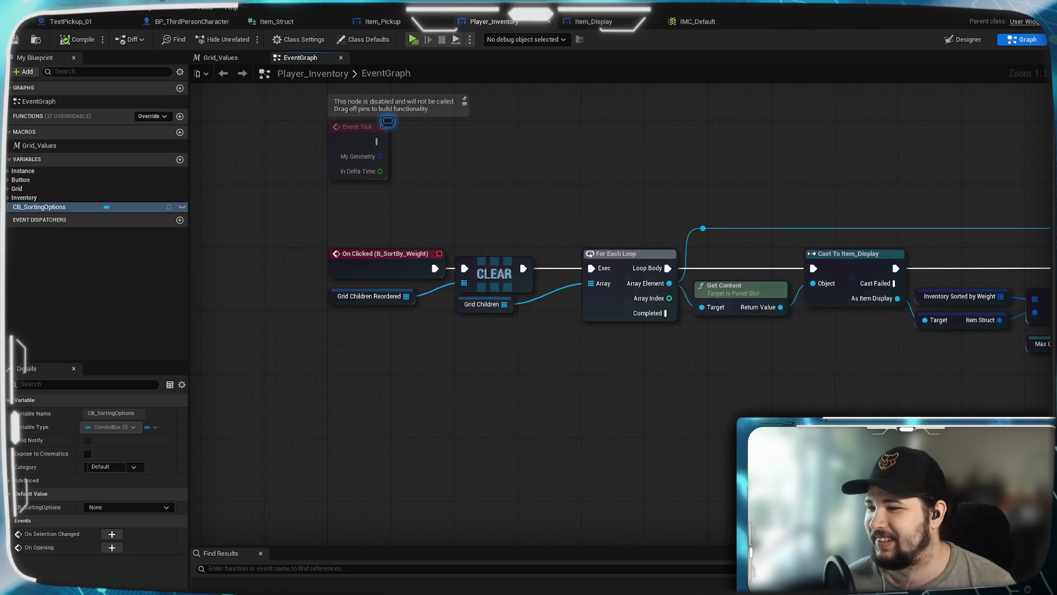
{"action": "scroll", "coordinate": [699, 423], "scroll_direction": "down", "scroll_amount": 3}
{"action": "mouse_move", "coordinate": [869, 410]}
{"action": "left_mouse_down"}
{"action": "mouse_move", "coordinate": [619, 378]}
{"action": "mouse_move", "coordinate": [831, 371]}
{"action": "left_mouse_up"}
{"action": "scroll", "coordinate": [784, 385], "scroll_direction": "down", "scroll_amount": 1}
{"action": "scroll", "coordinate": [776, 385], "scroll_direction": "up", "scroll_amount": 1}
Move CB_SortingOptions into the Button variable category and add its On Selection Changed event.
{"action": "scroll", "coordinate": [626, 323], "scroll_direction": "up", "scroll_amount": 2}
{"action": "mouse_move", "coordinate": [689, 222]}
{"action": "left_mouse_down"}
{"action": "mouse_move", "coordinate": [803, 272]}
{"action": "mouse_move", "coordinate": [760, 236]}
{"action": "left_mouse_up"}
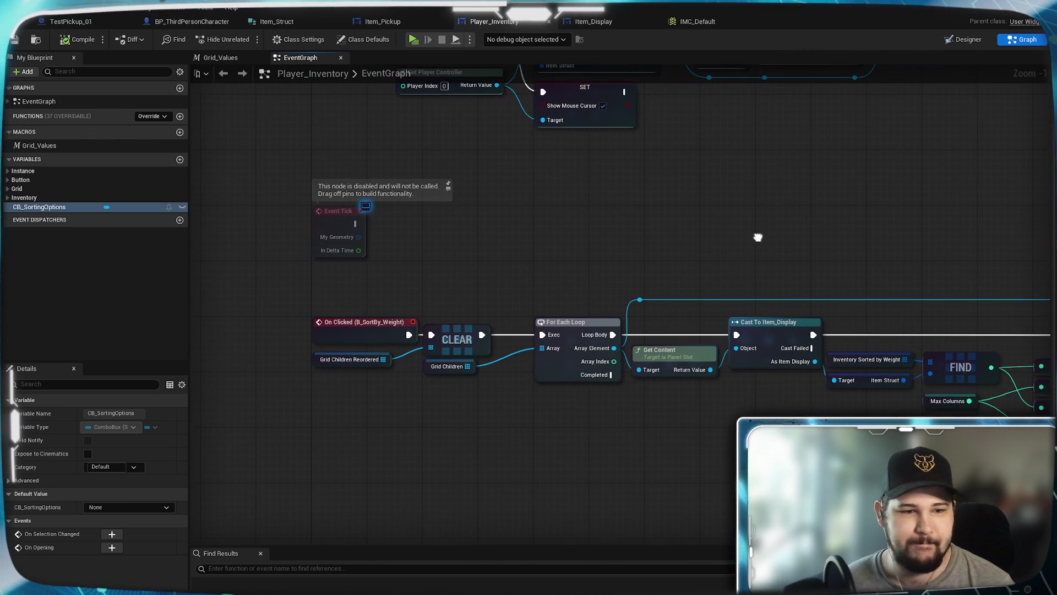
{"action": "left_click_drag", "start_coordinate": [33, 207], "coordinate": [22, 180]}
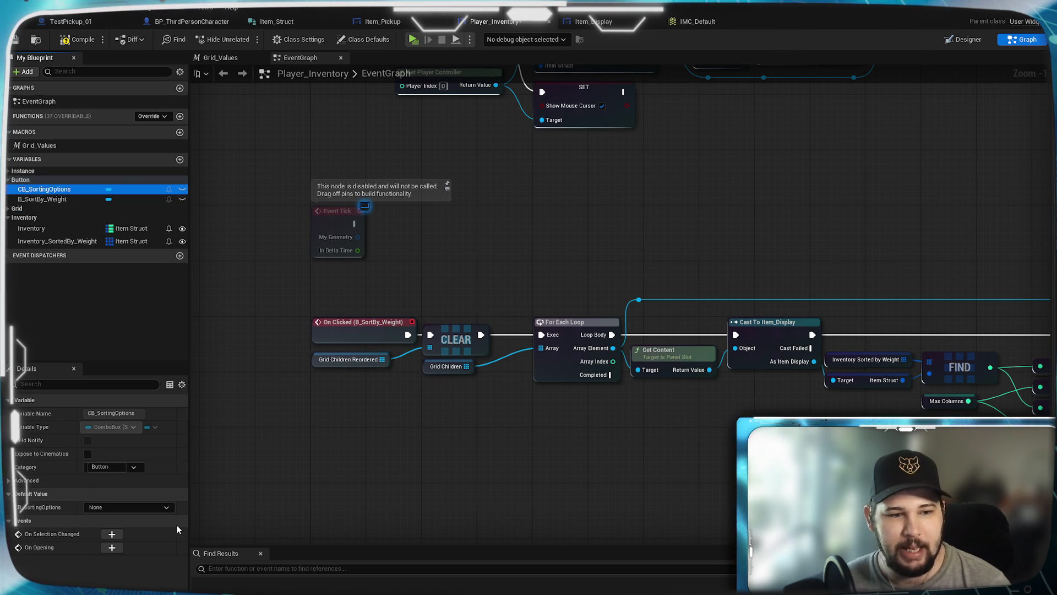
{"action": "left_click", "coordinate": [110, 534]}
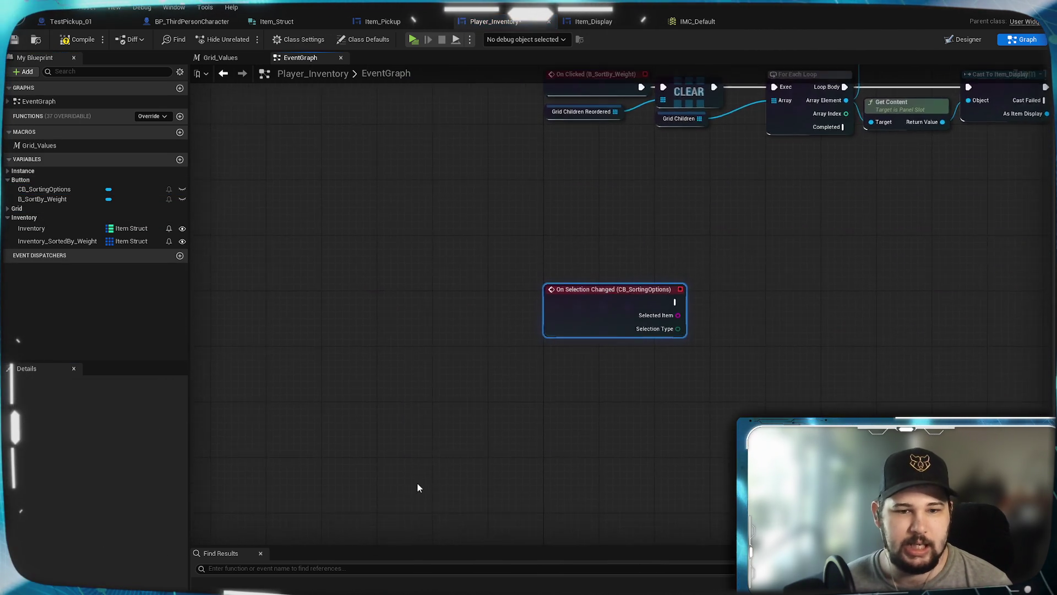
Position the new On Selection Changed (CB_SortingOptions) event node below the sorting logic.
{"action": "left_click_drag", "start_coordinate": [425, 366], "coordinate": [425, 373]}
{"action": "left_click", "coordinate": [631, 329]}
{"action": "mouse_move", "coordinate": [632, 329]}
{"action": "left_mouse_down"}
{"action": "mouse_move", "coordinate": [215, 370]}
{"action": "mouse_move", "coordinate": [619, 295]}
{"action": "left_mouse_up"}
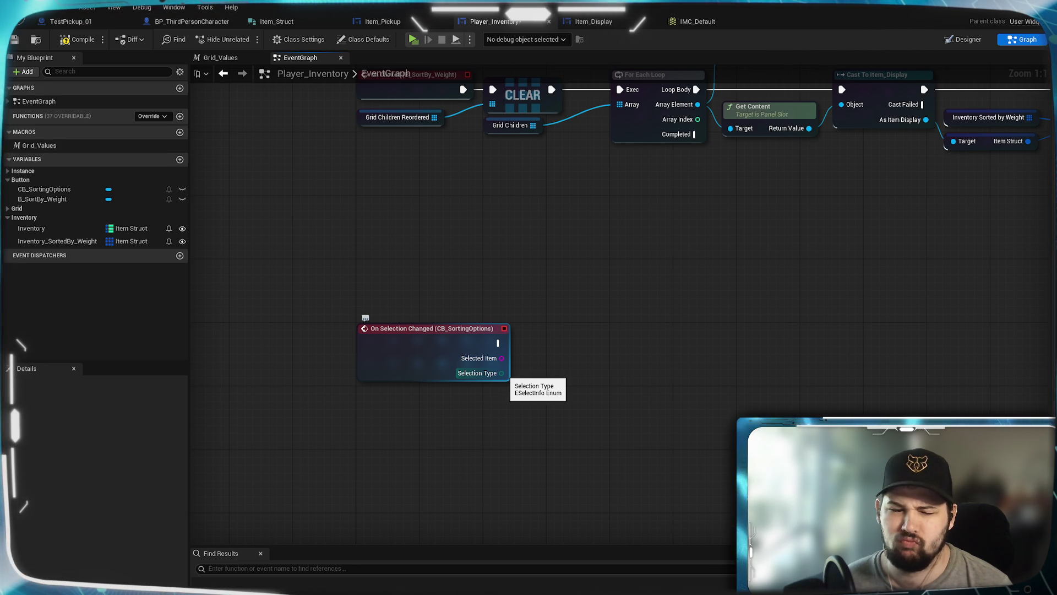
Try an == node off the Selection Type pin, delete it, and list that pin's actions again.
{"action": "left_click_drag", "start_coordinate": [502, 373], "coordinate": [579, 431]}
{"action": "type", "text": "=="}
{"action": "key", "text": "Return"}
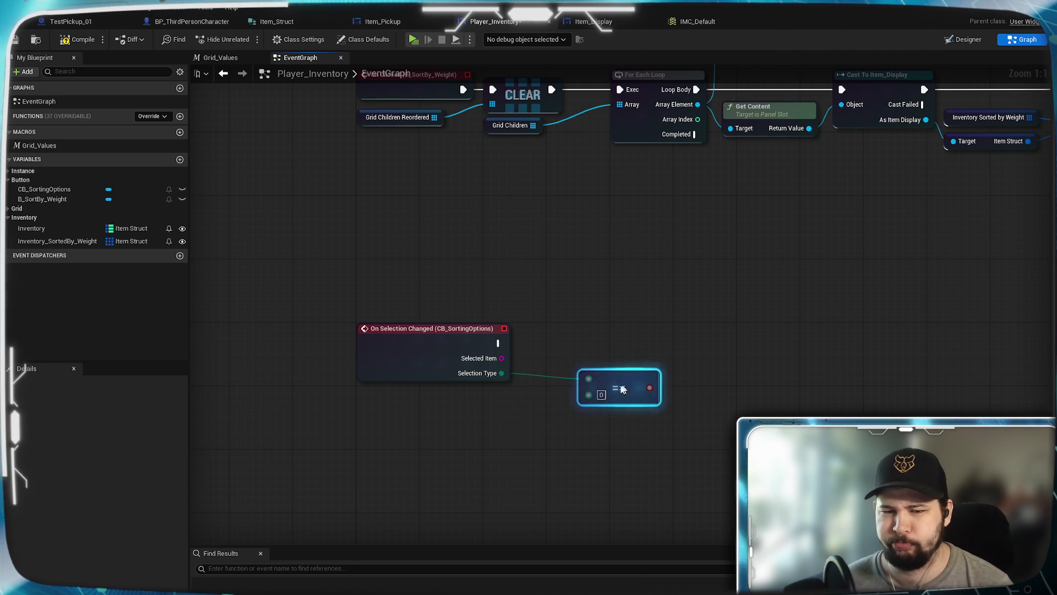
{"action": "key", "text": "Delete"}
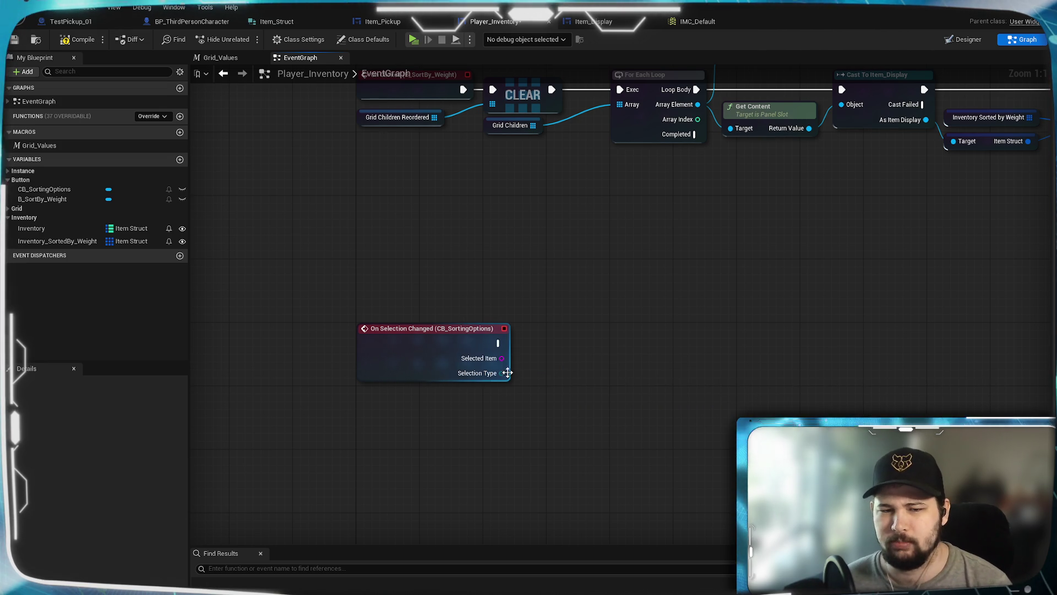
{"action": "right_click", "coordinate": [489, 374]}
{"action": "left_click", "coordinate": [587, 334]}
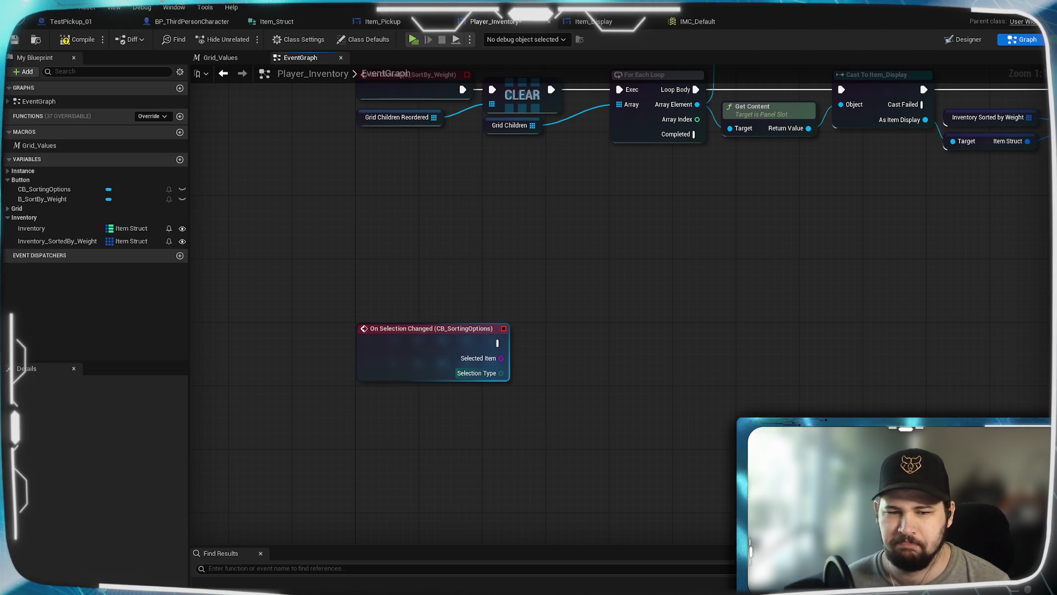
{"action": "left_click_drag", "start_coordinate": [501, 373], "coordinate": [548, 382]}
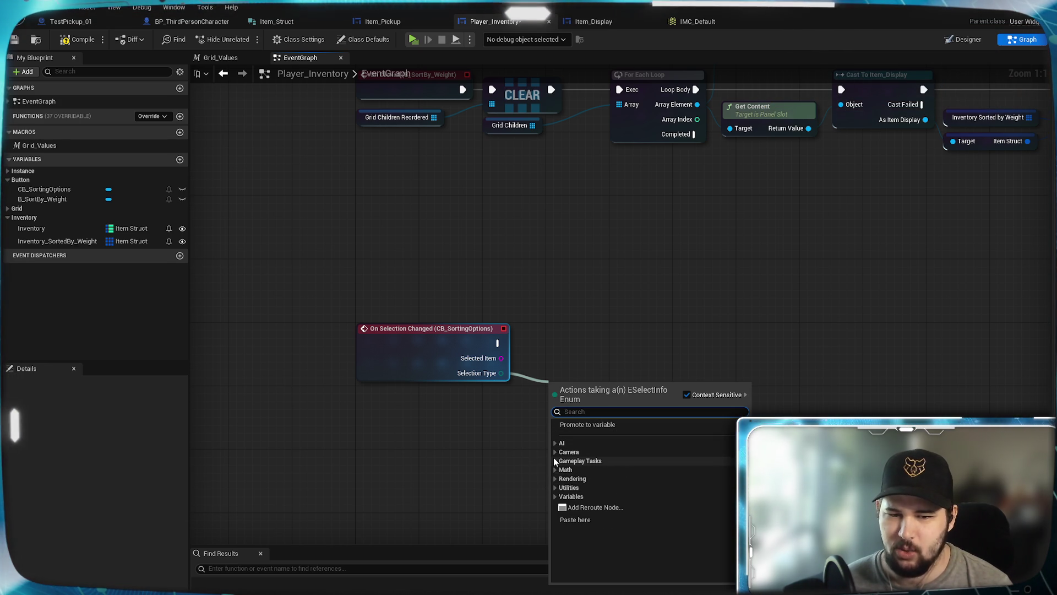
Add an Equal (Enum) node from Utilities > Enum wired to Selection Type and view its values.
{"action": "left_click", "coordinate": [554, 458]}
{"action": "left_click", "coordinate": [554, 458]}
{"action": "left_click", "coordinate": [554, 497]}
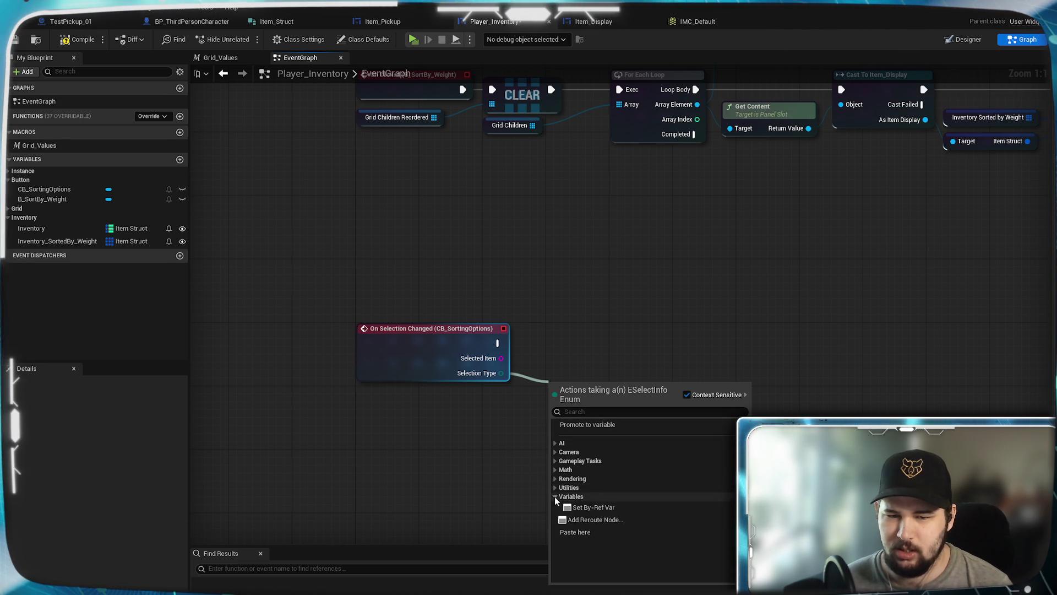
{"action": "left_click", "coordinate": [554, 488]}
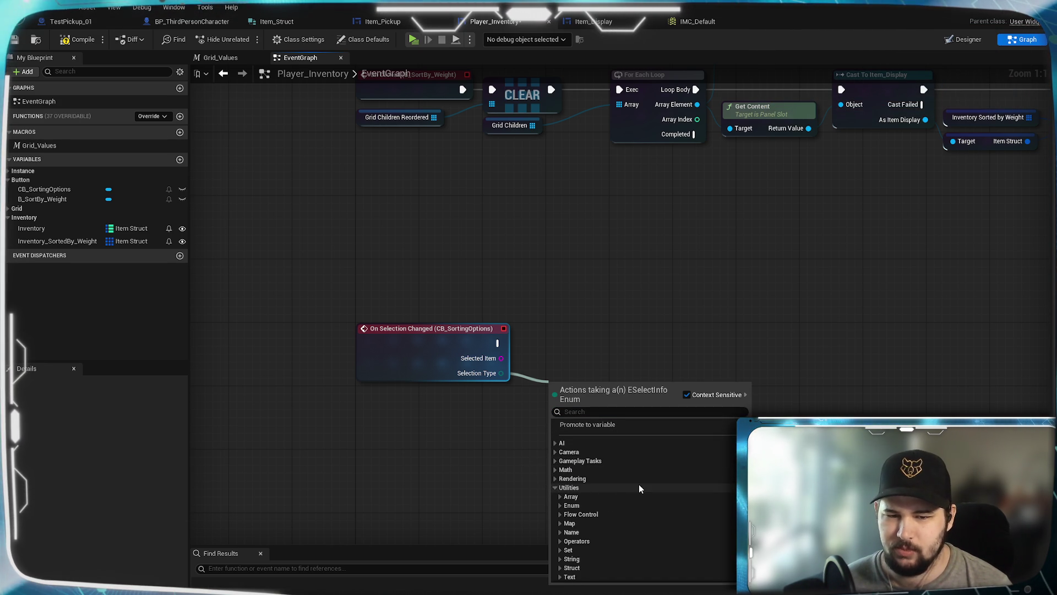
{"action": "scroll", "coordinate": [639, 484], "scroll_direction": "down", "scroll_amount": 1}
{"action": "left_click", "coordinate": [571, 489]}
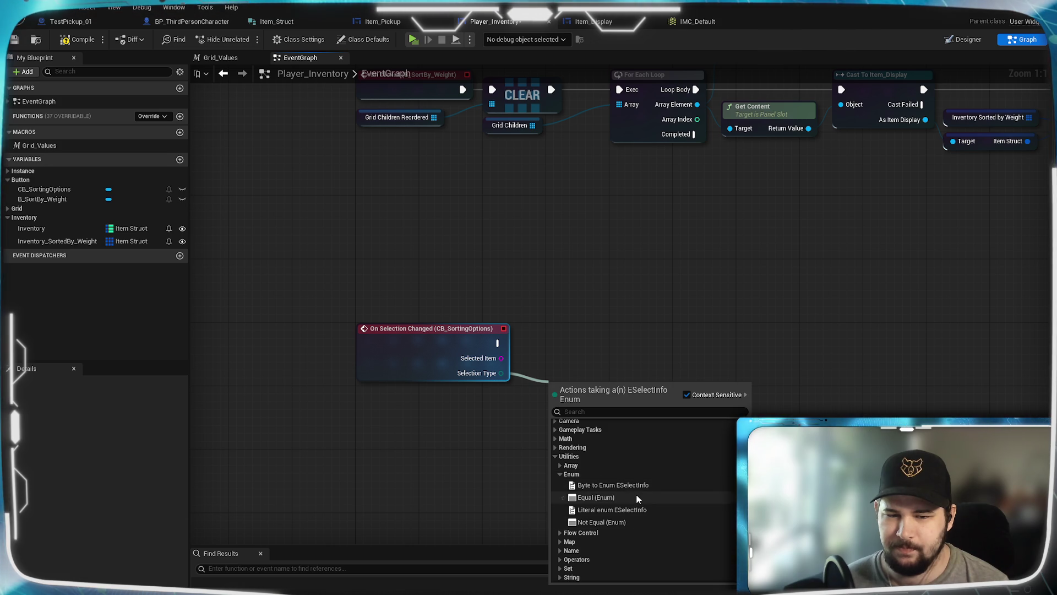
{"action": "left_click", "coordinate": [596, 498]}
{"action": "left_click", "coordinate": [621, 407]}
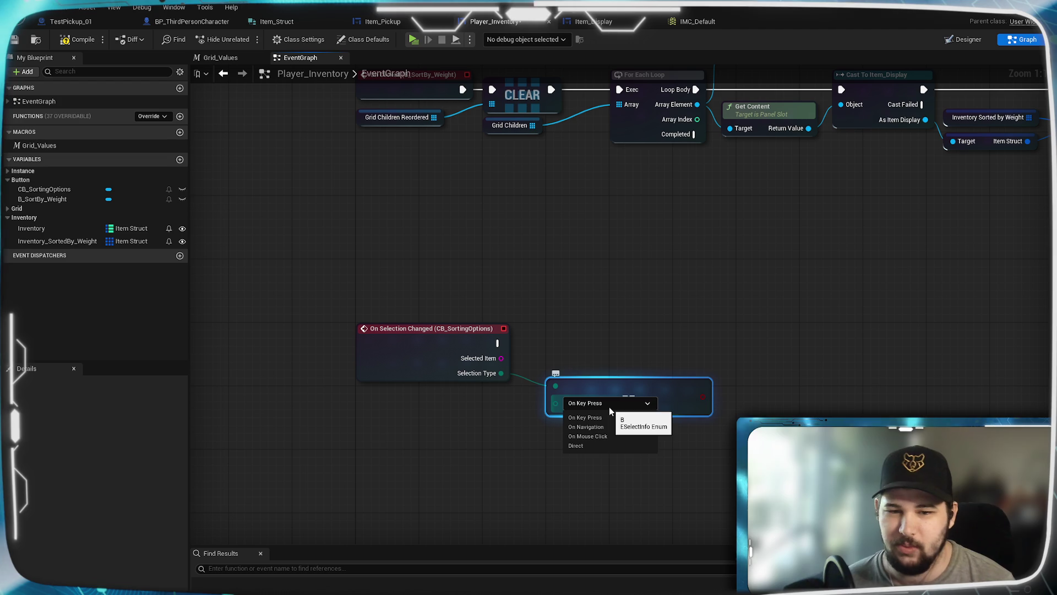
{"action": "left_click", "coordinate": [676, 420]}
Undo the Equal (Enum) node and save the Player_Inventory blueprint.
{"action": "key", "text": "ctrl+z"}
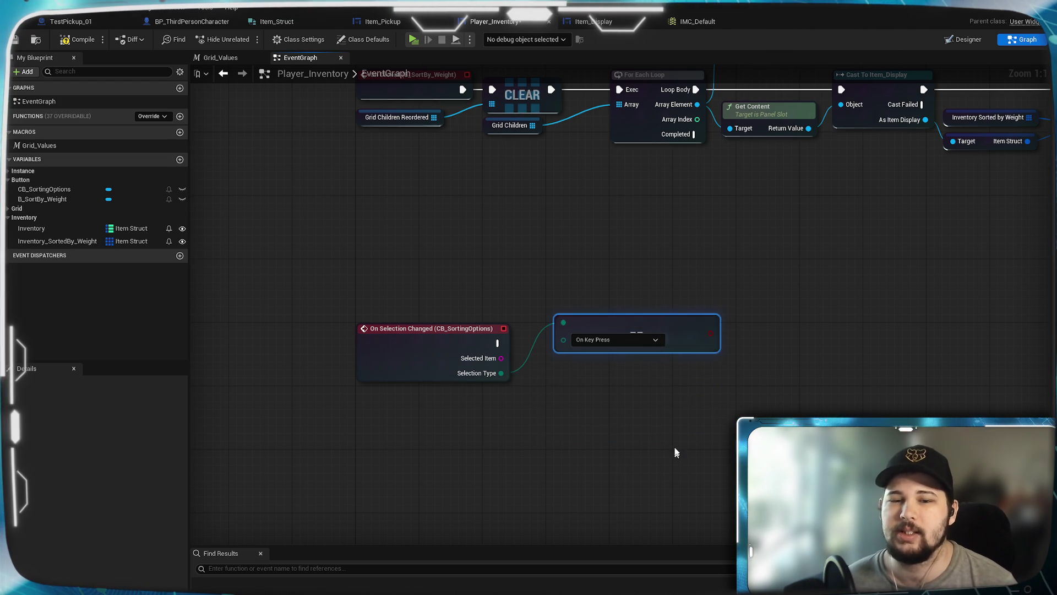
{"action": "key", "text": "ctrl+z"}
{"action": "left_click_drag", "start_coordinate": [625, 388], "coordinate": [550, 394]}
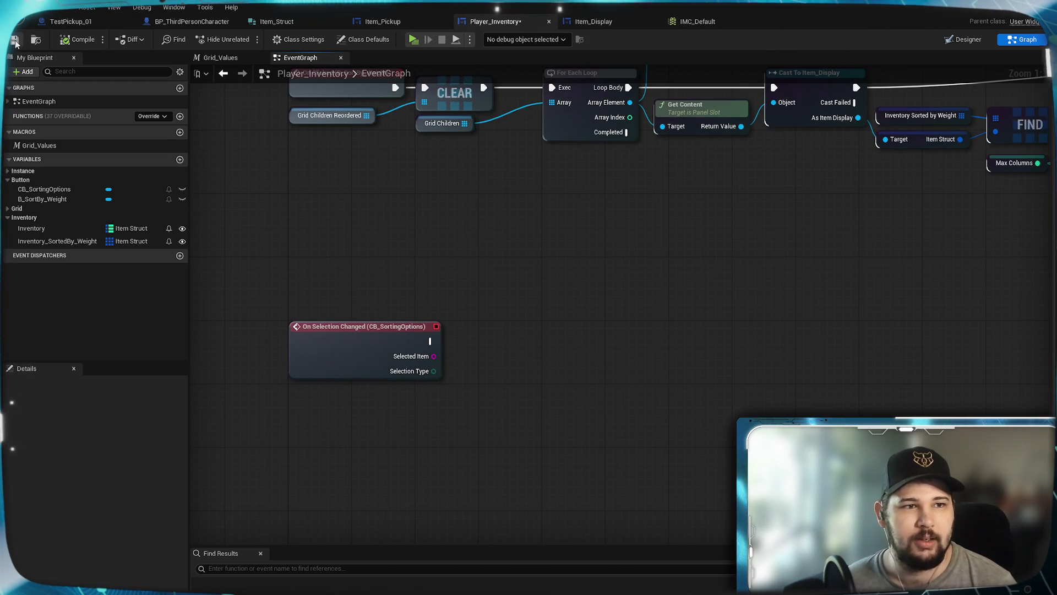
{"action": "key", "text": "ctrl+s"}
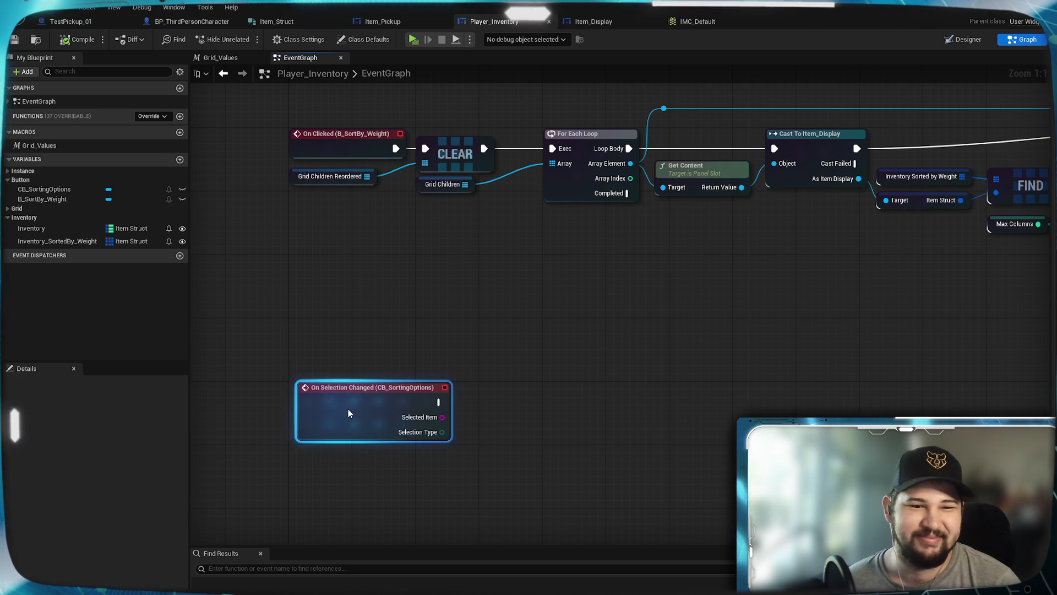
Add a Switch on String node fed by Selected Item and place it beside the event.
{"action": "left_click_drag", "start_coordinate": [502, 432], "coordinate": [479, 362]}
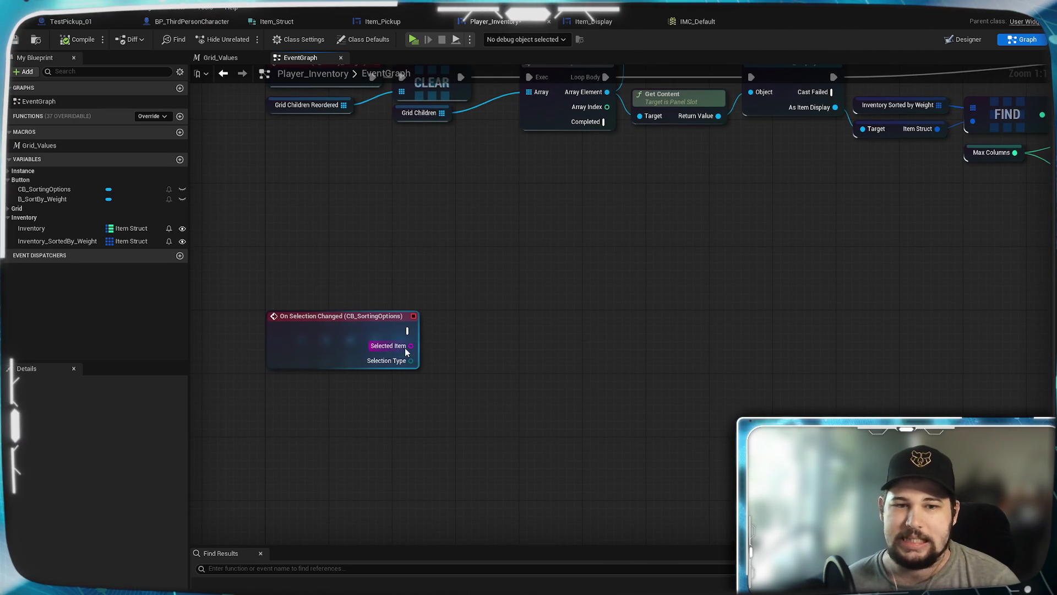
{"action": "mouse_move", "coordinate": [408, 330]}
{"action": "left_mouse_down"}
{"action": "mouse_move", "coordinate": [602, 297]}
{"action": "mouse_move", "coordinate": [496, 328]}
{"action": "mouse_move", "coordinate": [540, 353]}
{"action": "mouse_move", "coordinate": [602, 329]}
{"action": "mouse_move", "coordinate": [594, 322]}
{"action": "left_mouse_up"}
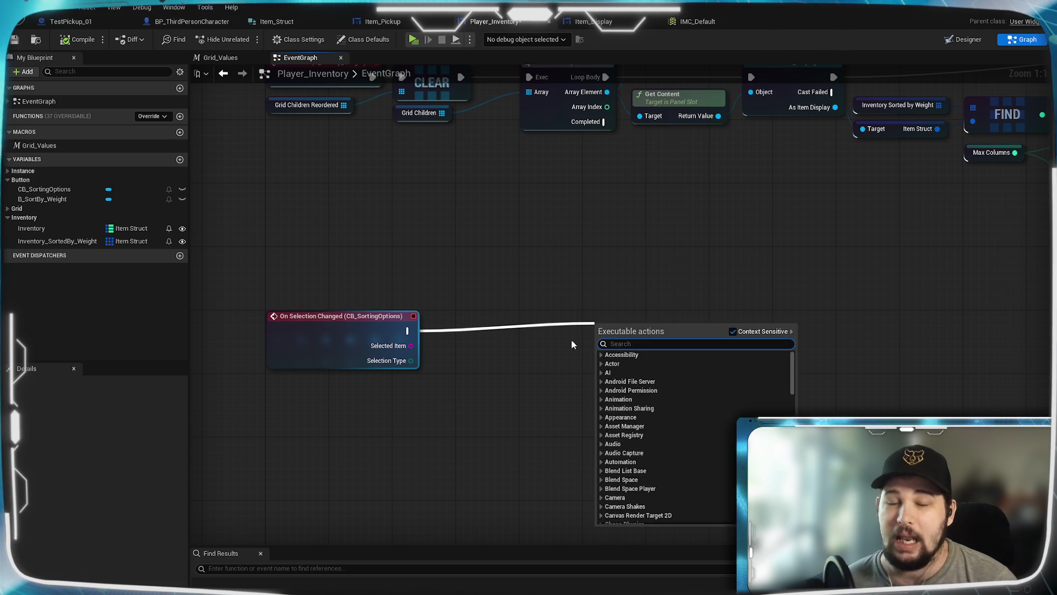
{"action": "key", "text": "Escape"}
{"action": "left_click", "coordinate": [405, 338]}
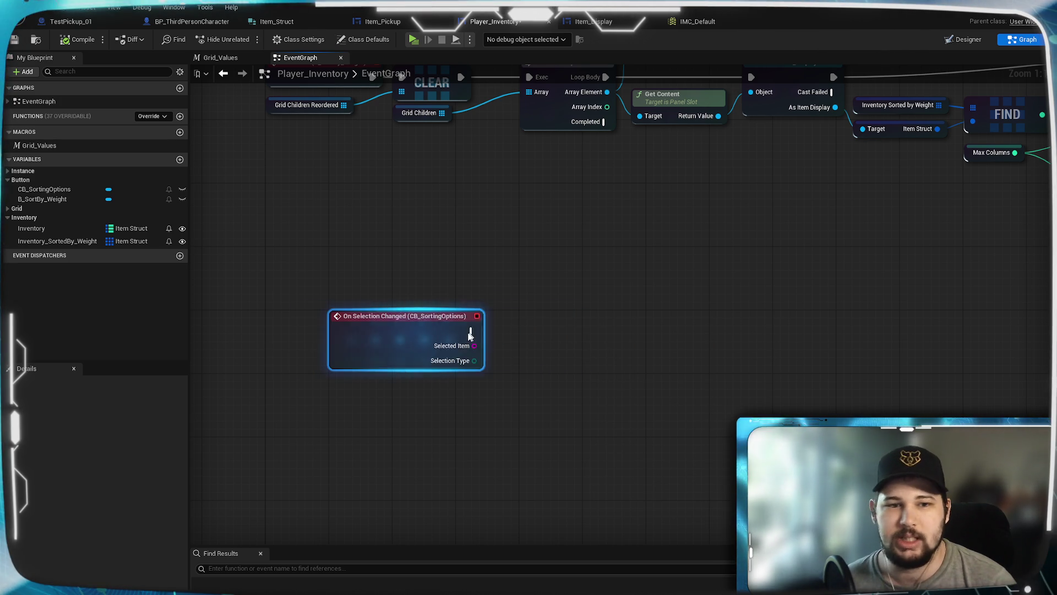
{"action": "mouse_move", "coordinate": [415, 333]}
{"action": "left_mouse_down"}
{"action": "mouse_move", "coordinate": [424, 361]}
{"action": "mouse_move", "coordinate": [507, 340]}
{"action": "left_mouse_up"}
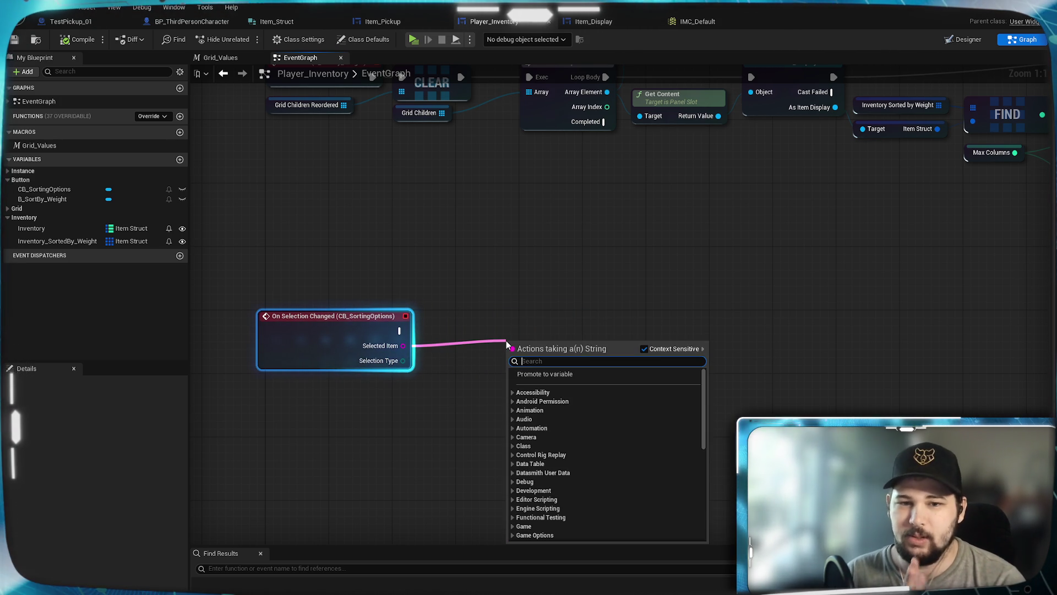
{"action": "type", "text": "switch"}
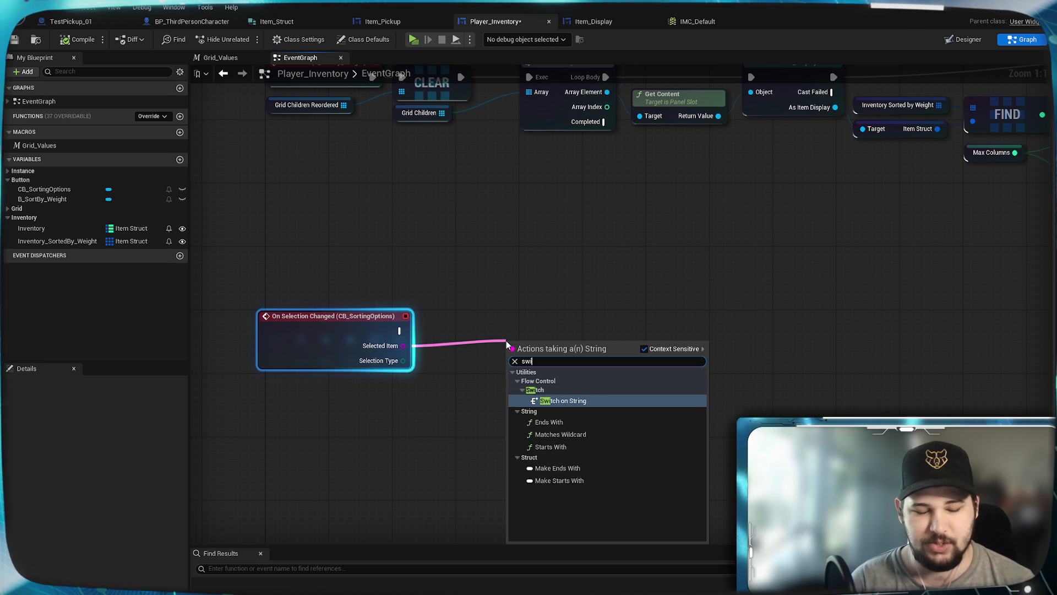
{"action": "key", "text": "Return"}
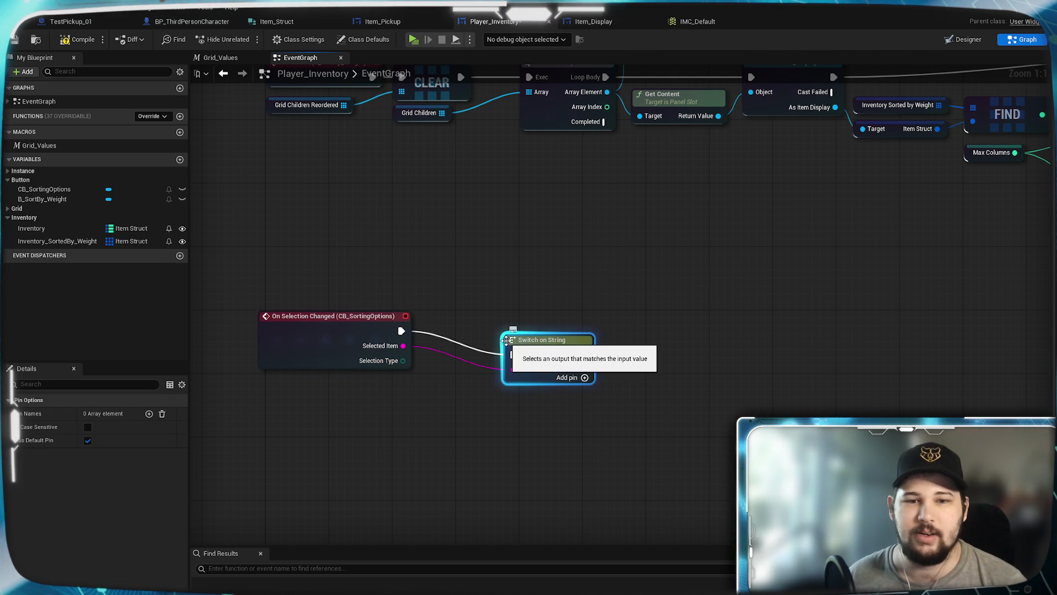
{"action": "left_click_drag", "start_coordinate": [521, 335], "coordinate": [496, 326]}
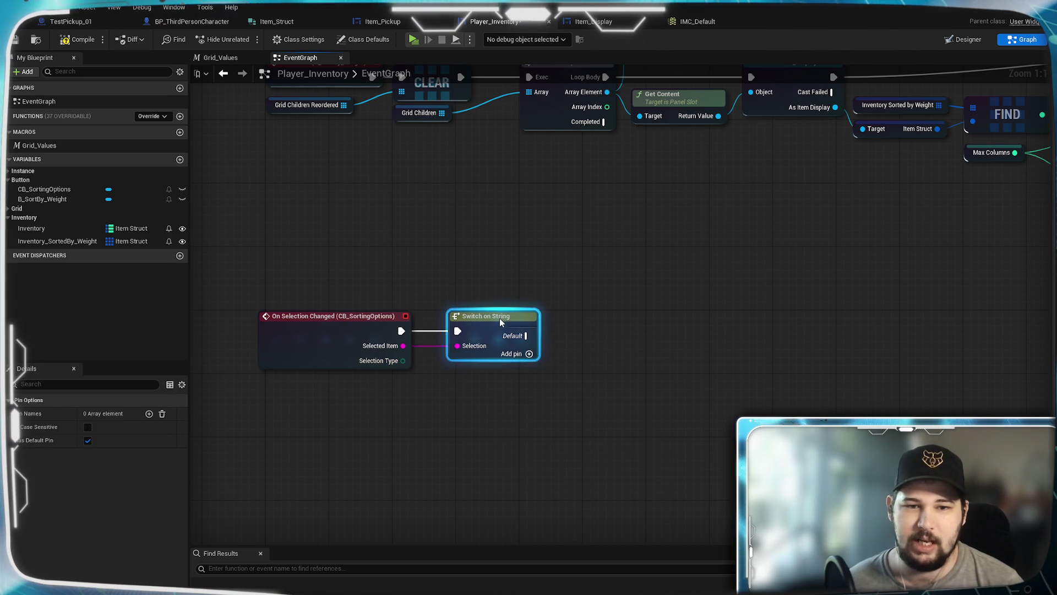
{"action": "left_click", "coordinate": [523, 267]}
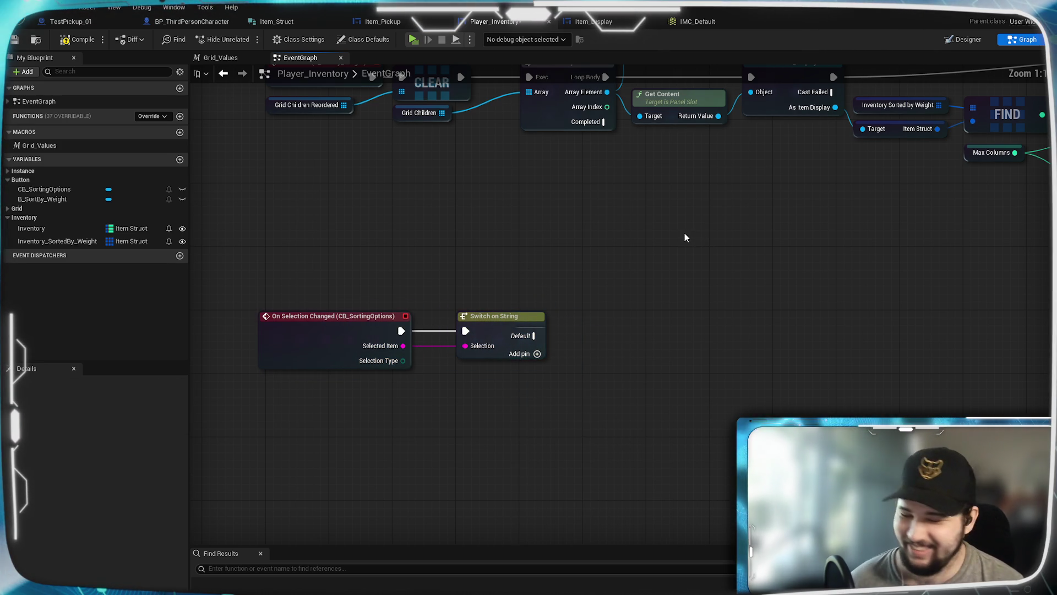
{"action": "left_click_drag", "start_coordinate": [562, 385], "coordinate": [555, 341]}
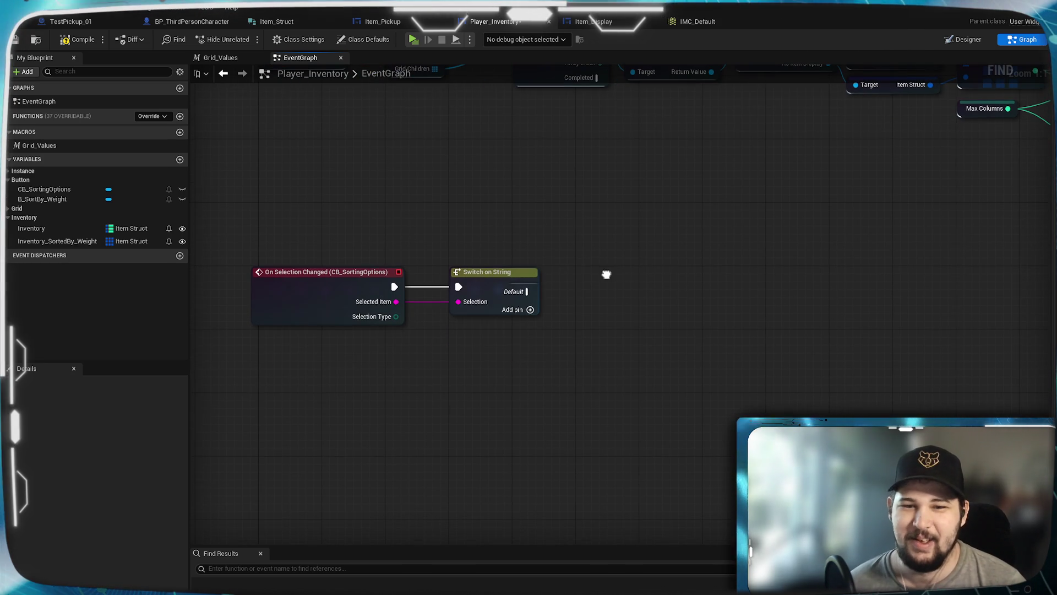
Add five case output pins to the Switch on String node.
{"action": "right_click", "coordinate": [583, 291]}
{"action": "left_click", "coordinate": [550, 344]}
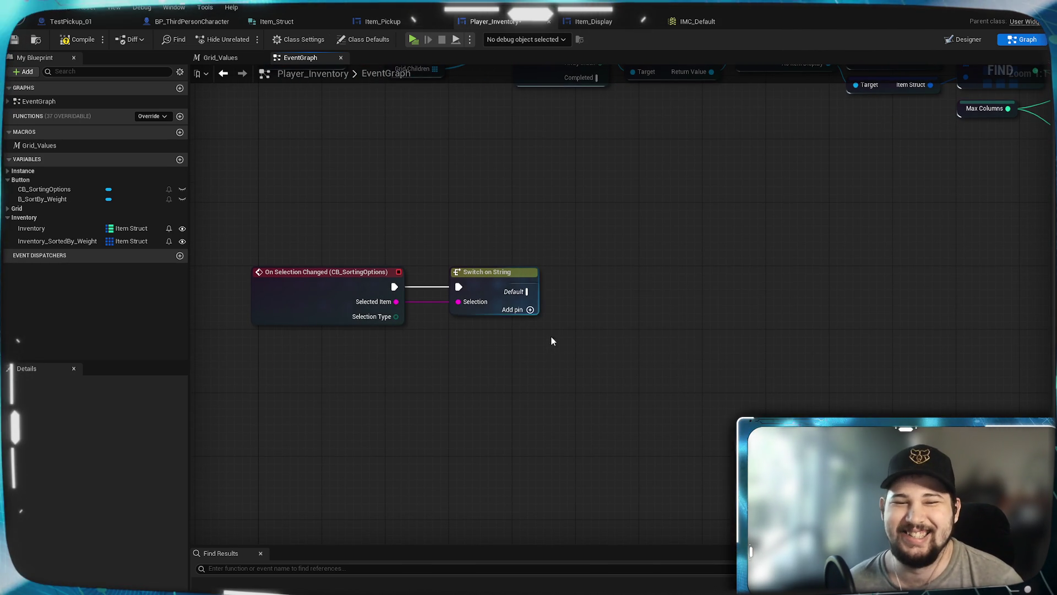
{"action": "left_click_drag", "start_coordinate": [565, 302], "coordinate": [579, 254]}
{"action": "left_click", "coordinate": [544, 261]}
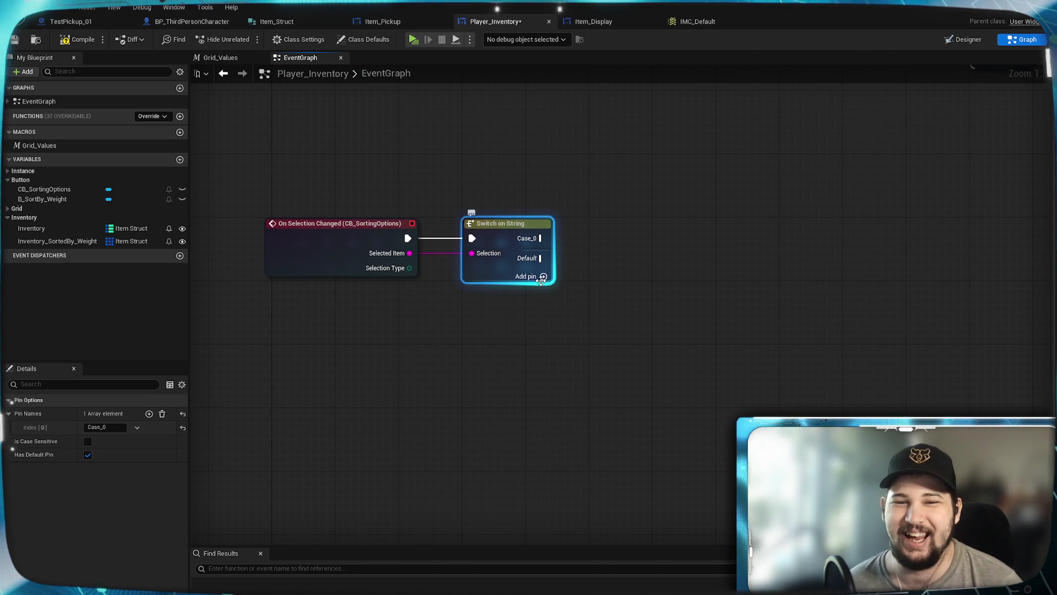
{"action": "left_click", "coordinate": [544, 277]}
{"action": "left_click", "coordinate": [543, 291]}
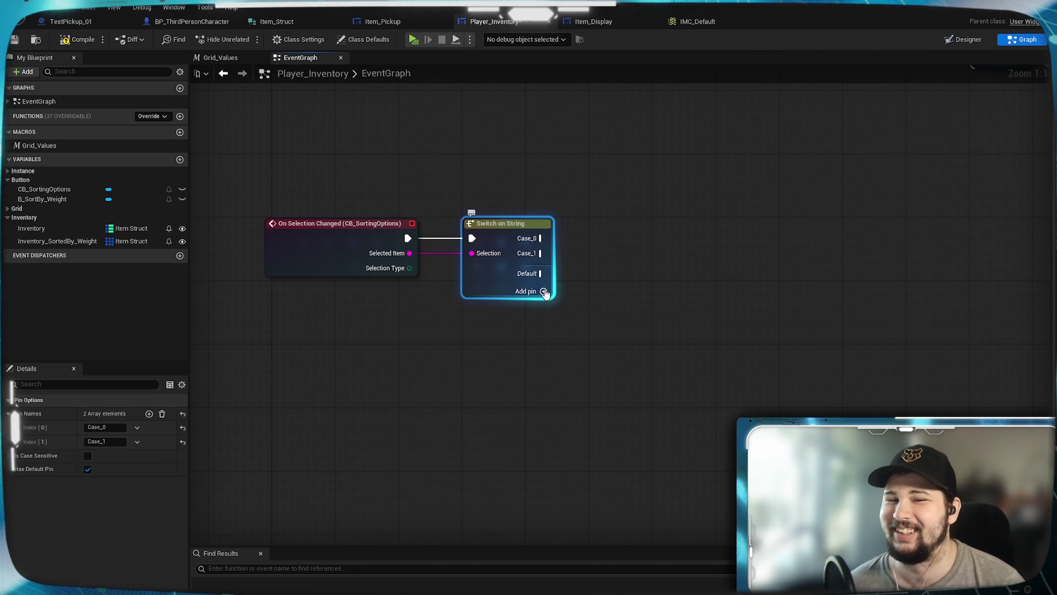
{"action": "left_click", "coordinate": [544, 309]}
{"action": "left_click", "coordinate": [543, 322]}
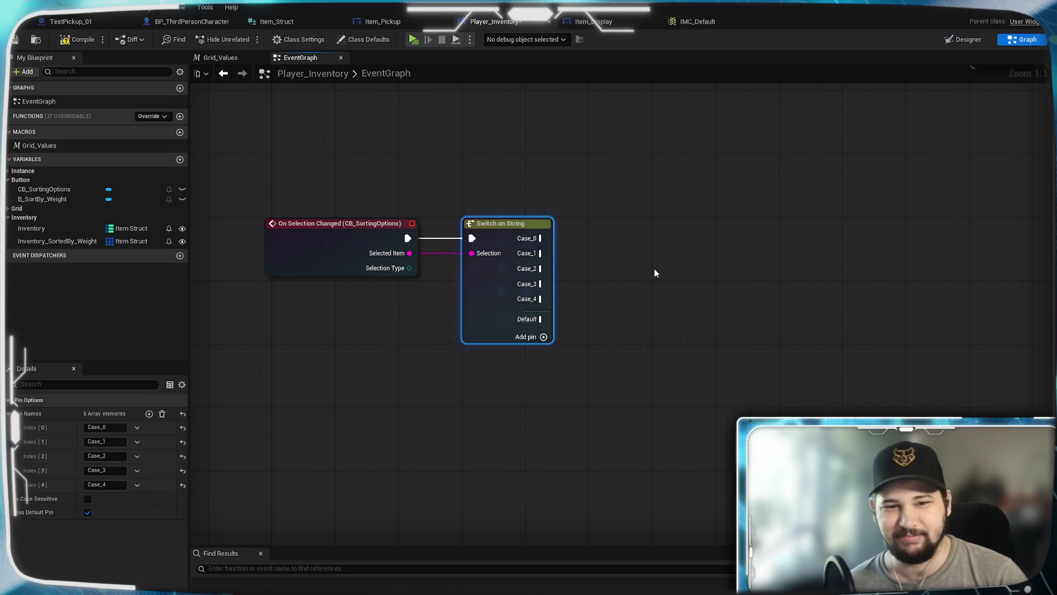
{"action": "left_click", "coordinate": [654, 269]}
Name the switch cases Custom, Weight, Value, Alphabetical and Quantity.
{"action": "left_click", "coordinate": [479, 270]}
{"action": "left_click", "coordinate": [108, 427]}
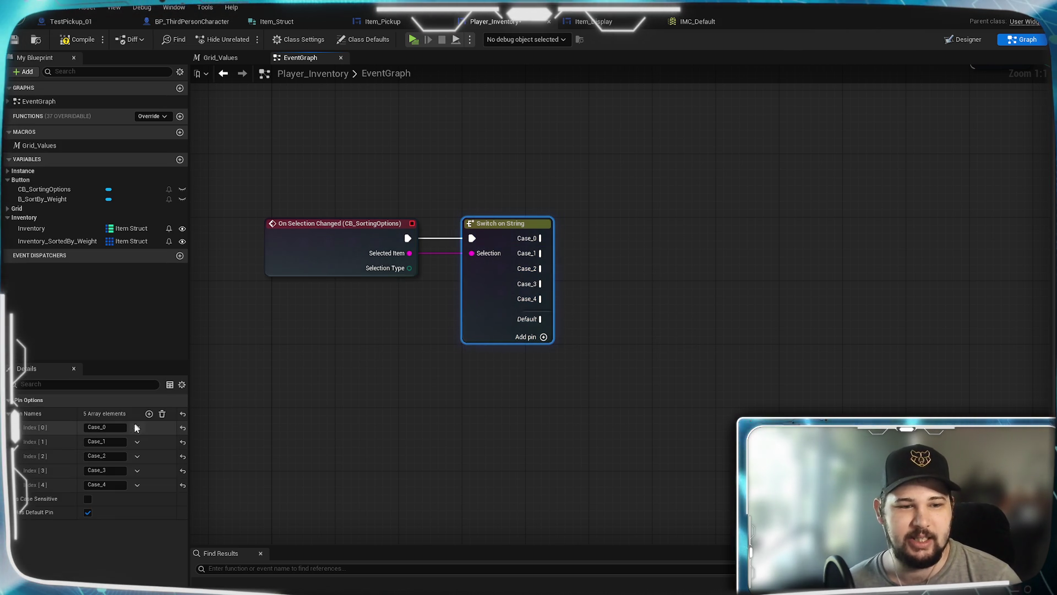
{"action": "key", "text": "ctrl+a"}
{"action": "type", "text": "CCustom"}
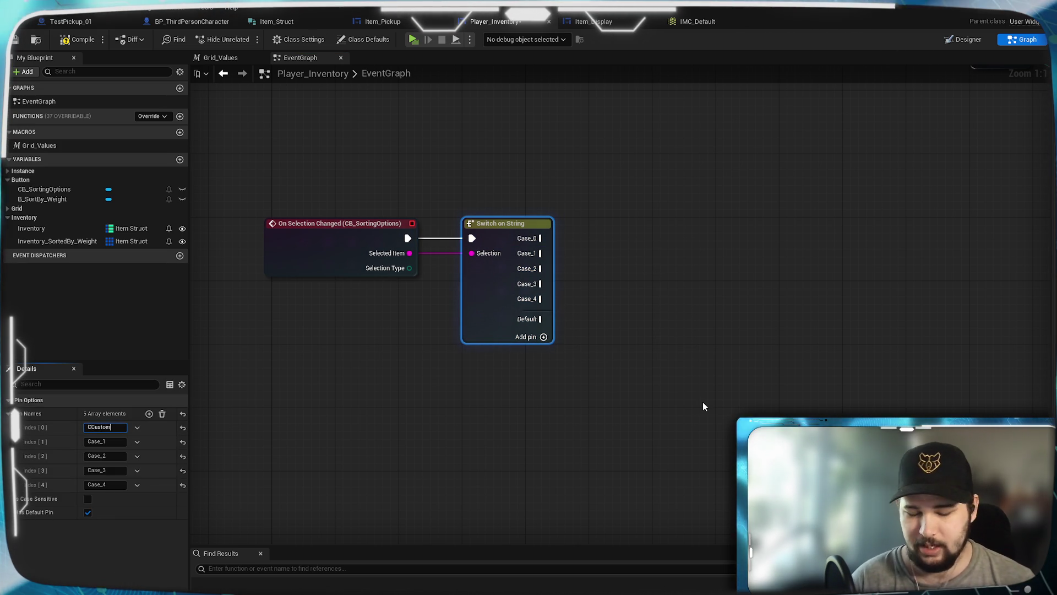
{"action": "key", "text": "Home"}
{"action": "key", "text": "Delete"}
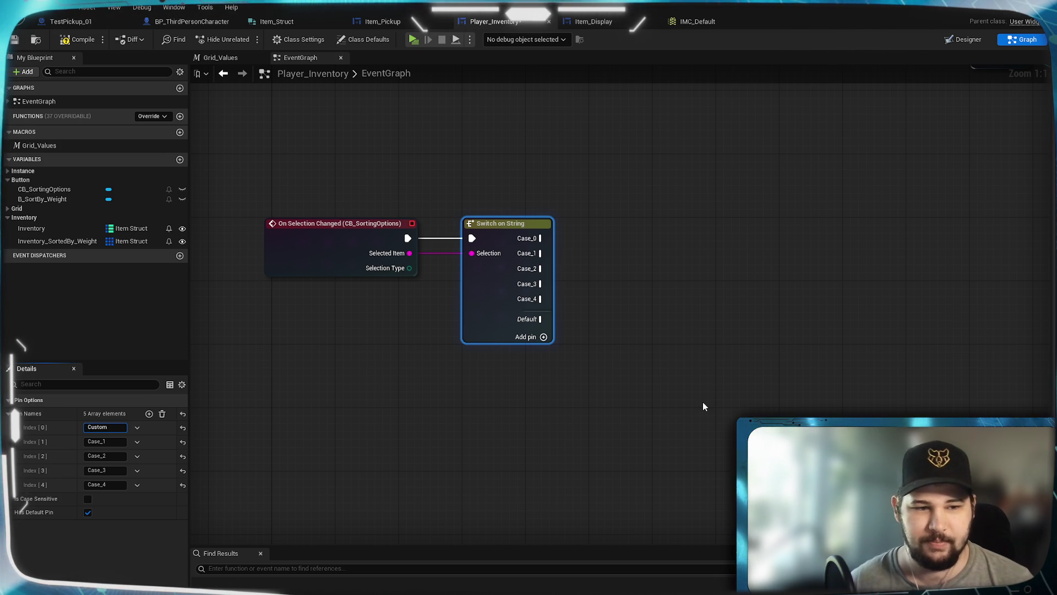
{"action": "left_click", "coordinate": [112, 444]}
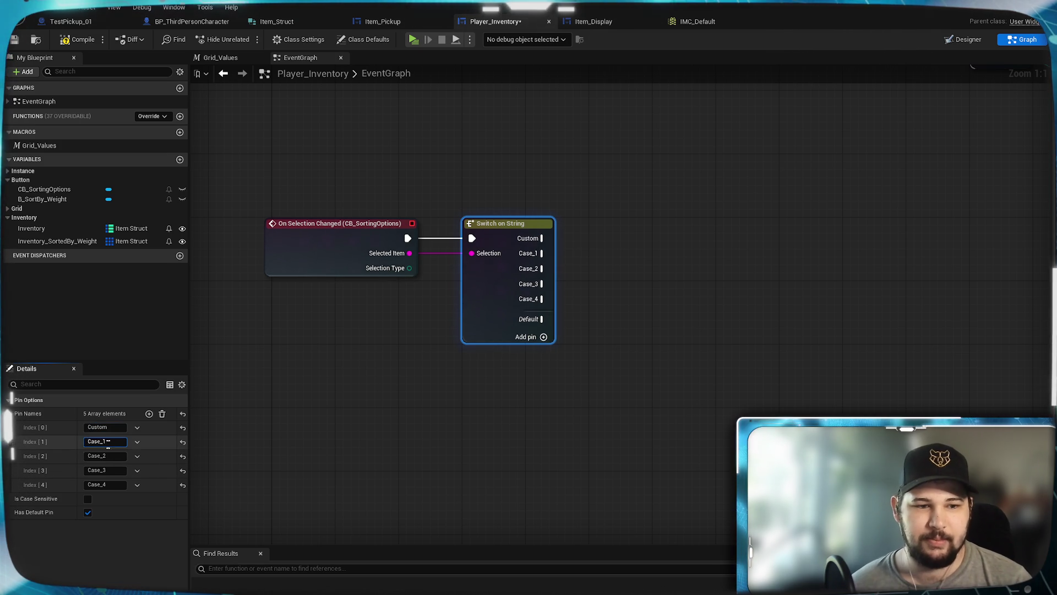
{"action": "type", "text": "Weight"}
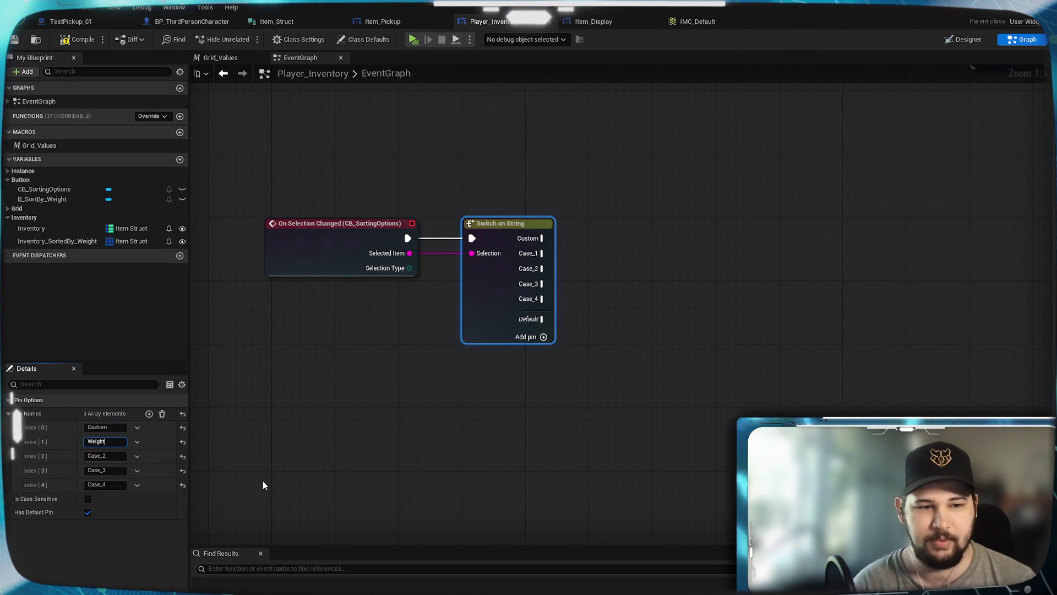
{"action": "key", "text": "Tab"}
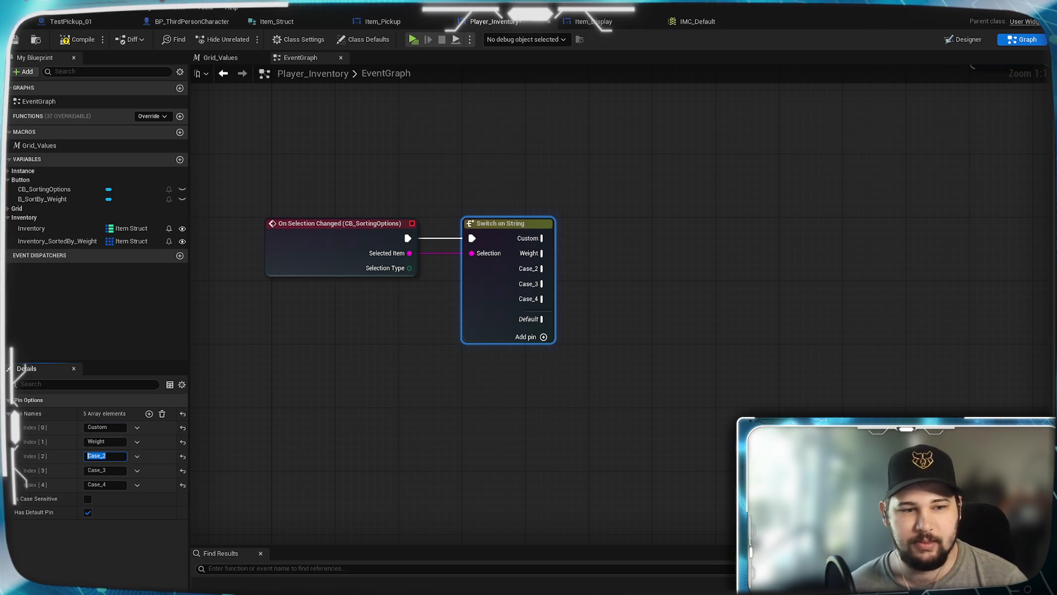
{"action": "type", "text": "Value"}
{"action": "key", "text": "Tab"}
{"action": "type", "text": "Alphabetical"}
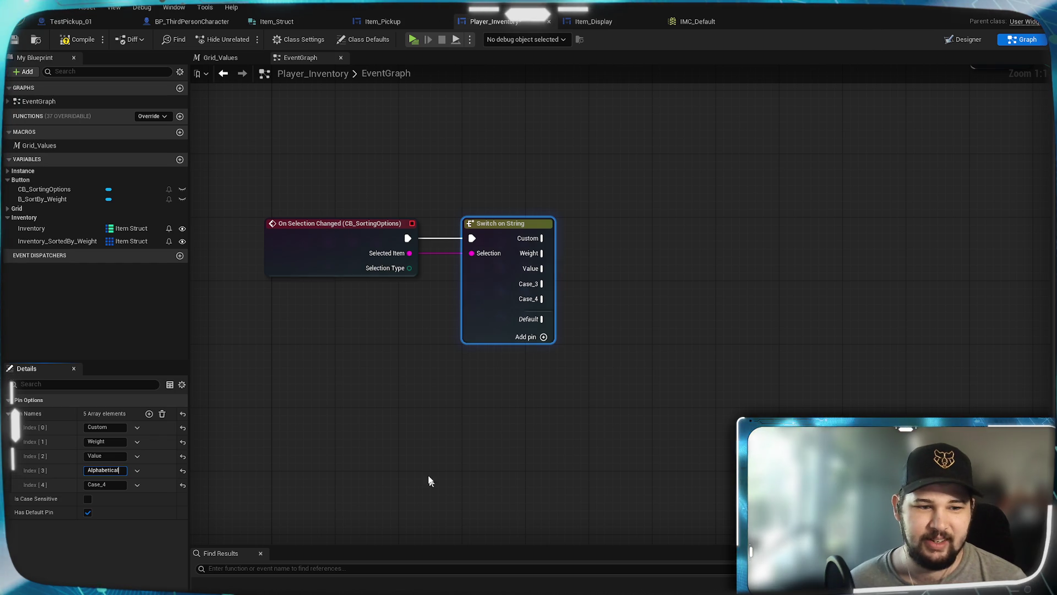
{"action": "key", "text": "Tab"}
{"action": "type", "text": "Quantity"}
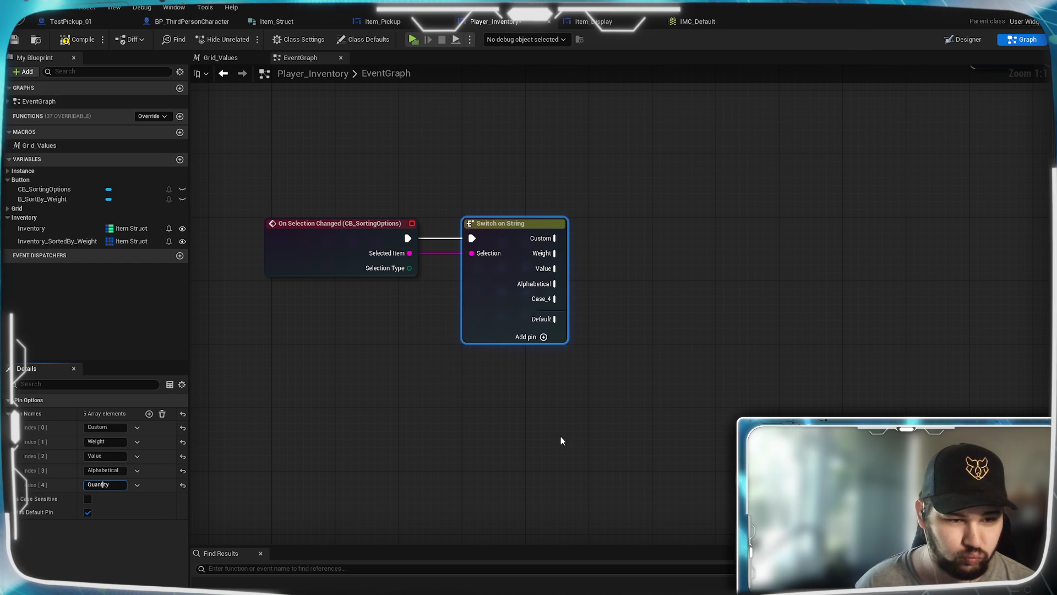
{"action": "left_click", "coordinate": [538, 407]}
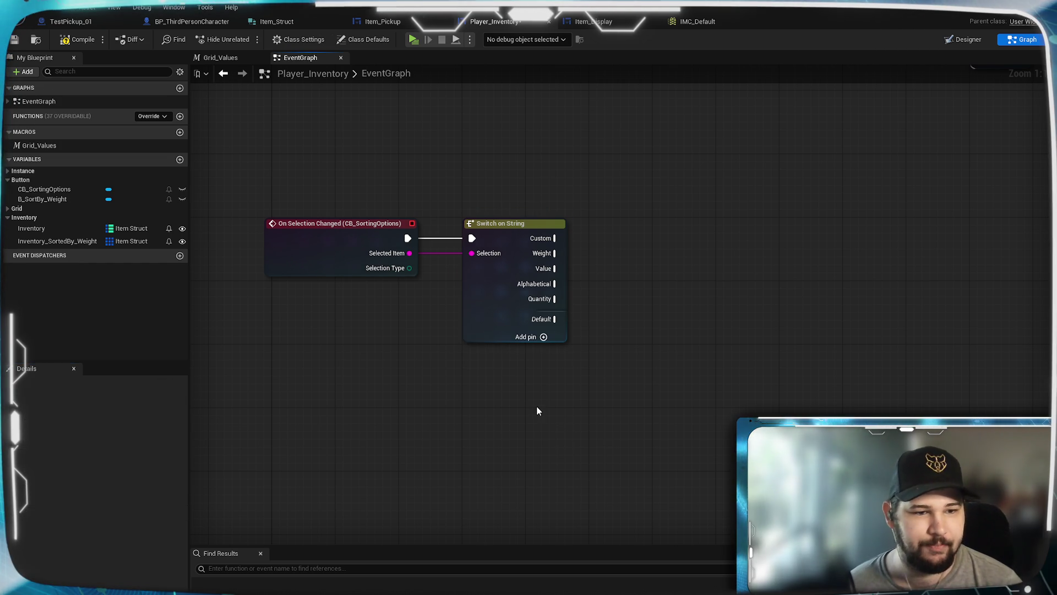
{"action": "left_click_drag", "start_coordinate": [609, 302], "coordinate": [572, 329]}
Arrange the On Selection Changed event and Switch on String nodes close together.
{"action": "mouse_move", "coordinate": [585, 436]}
{"action": "left_mouse_down"}
{"action": "mouse_move", "coordinate": [420, 312]}
{"action": "mouse_move", "coordinate": [374, 234]}
{"action": "left_mouse_up"}
{"action": "left_click_drag", "start_coordinate": [277, 246], "coordinate": [292, 245]}
{"action": "left_click_drag", "start_coordinate": [271, 280], "coordinate": [263, 279]}
{"action": "left_click", "coordinate": [471, 286]}
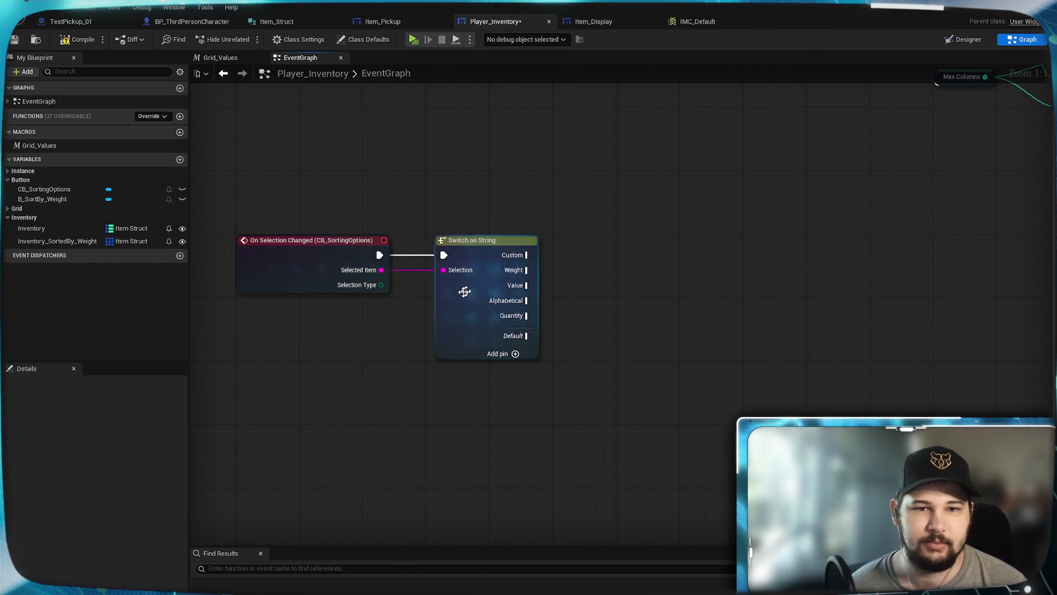
{"action": "left_click_drag", "start_coordinate": [471, 286], "coordinate": [463, 286]}
{"action": "left_click", "coordinate": [609, 217]}
Wire the switch's Weight case into the CLEAR node and save the blueprint.
{"action": "scroll", "coordinate": [673, 213], "scroll_direction": "down", "scroll_amount": 2}
{"action": "mouse_move", "coordinate": [673, 213]}
{"action": "left_mouse_down"}
{"action": "mouse_move", "coordinate": [573, 349]}
{"action": "mouse_move", "coordinate": [714, 266]}
{"action": "left_mouse_up"}
{"action": "scroll", "coordinate": [708, 351], "scroll_direction": "up", "scroll_amount": 2}
{"action": "left_click_drag", "start_coordinate": [708, 352], "coordinate": [663, 275]}
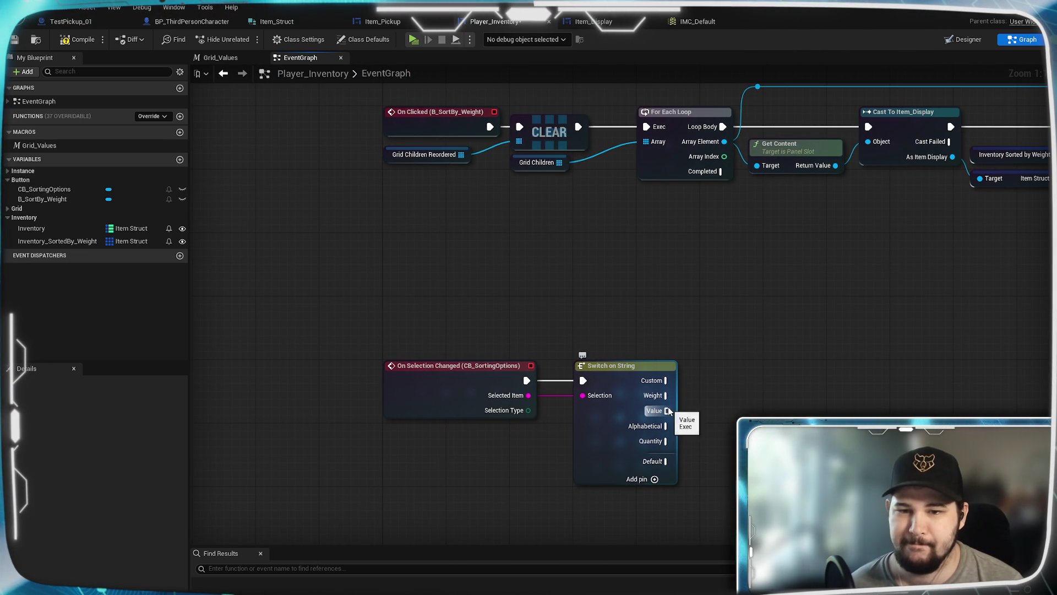
{"action": "mouse_move", "coordinate": [667, 395]}
{"action": "left_mouse_down"}
{"action": "mouse_move", "coordinate": [802, 337]}
{"action": "mouse_move", "coordinate": [521, 128]}
{"action": "left_mouse_up"}
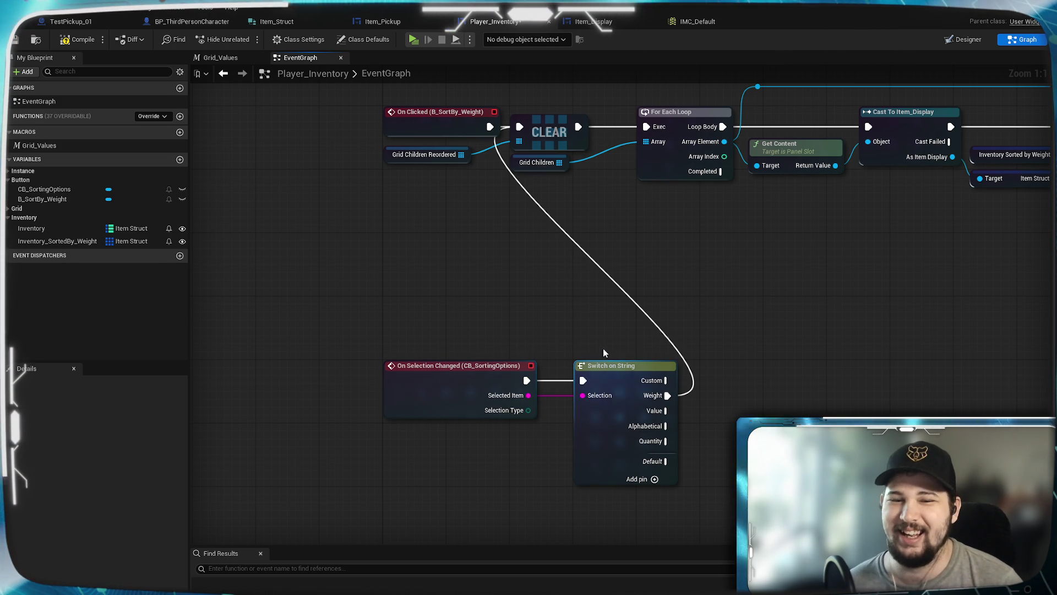
{"action": "mouse_move", "coordinate": [711, 282]}
{"action": "left_mouse_down"}
{"action": "mouse_move", "coordinate": [681, 347]}
{"action": "mouse_move", "coordinate": [562, 236]}
{"action": "left_mouse_up"}
{"action": "left_click_drag", "start_coordinate": [335, 250], "coordinate": [708, 253]}
{"action": "mouse_move", "coordinate": [896, 281]}
{"action": "left_mouse_down"}
{"action": "mouse_move", "coordinate": [508, 292]}
{"action": "mouse_move", "coordinate": [493, 211]}
{"action": "mouse_move", "coordinate": [592, 253]}
{"action": "mouse_move", "coordinate": [690, 415]}
{"action": "left_mouse_up"}
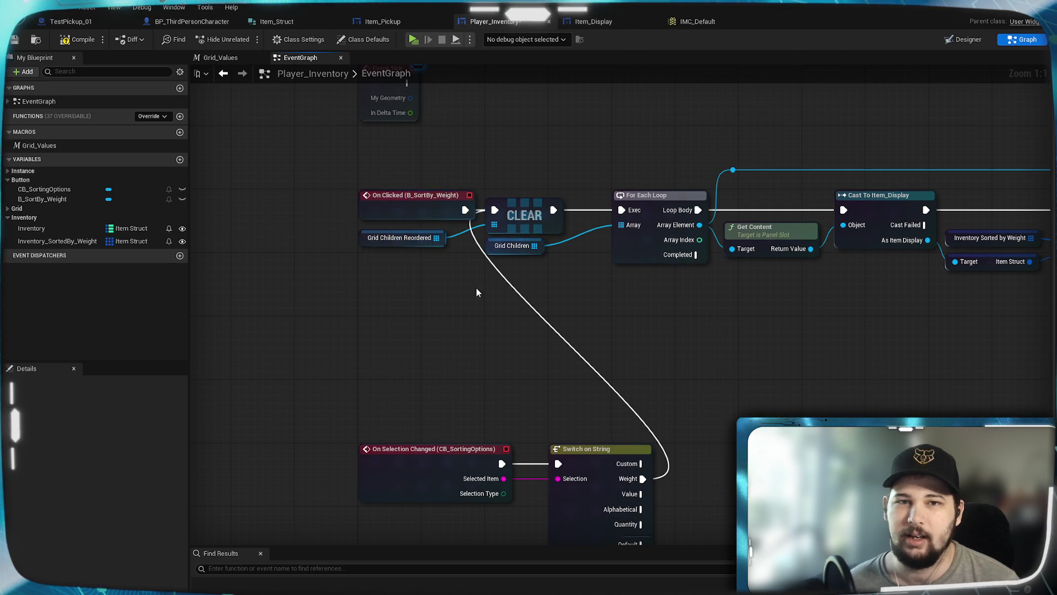
{"action": "left_click", "coordinate": [15, 39]}
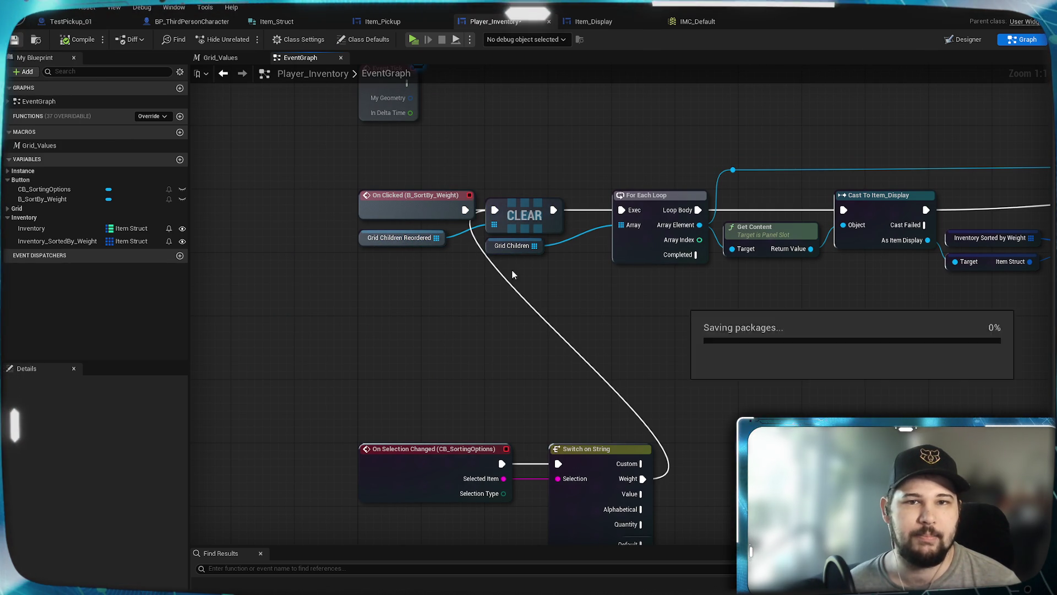
Reroute the Weight case wire from CLEAR to the For Each Loop's Exec input.
{"action": "mouse_move", "coordinate": [847, 331]}
{"action": "left_mouse_down"}
{"action": "mouse_move", "coordinate": [537, 337]}
{"action": "mouse_move", "coordinate": [389, 323]}
{"action": "left_mouse_up"}
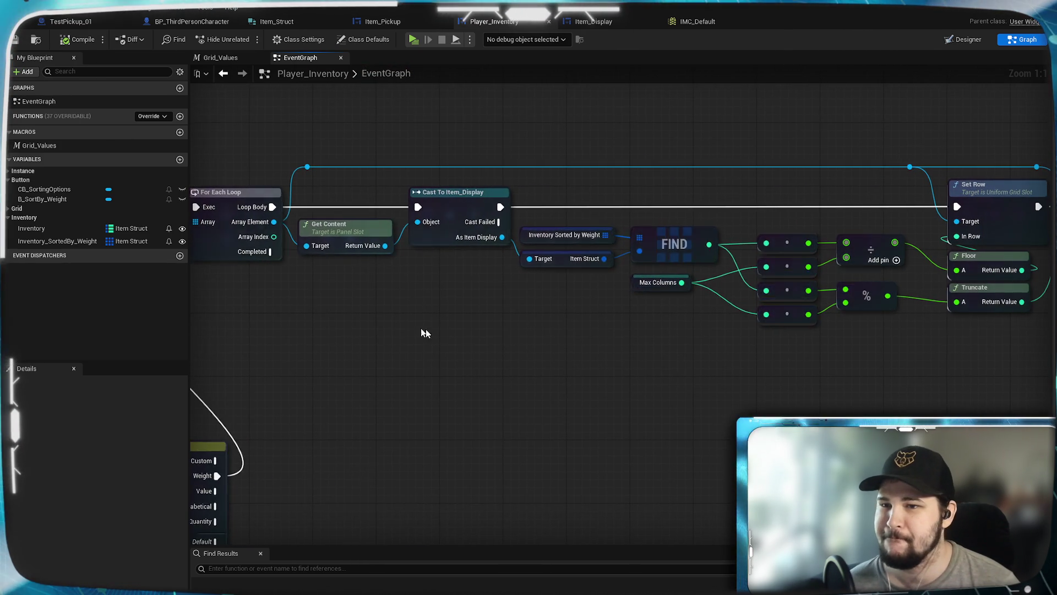
{"action": "left_click_drag", "start_coordinate": [914, 383], "coordinate": [680, 378]}
{"action": "mouse_move", "coordinate": [233, 366]}
{"action": "left_mouse_down"}
{"action": "mouse_move", "coordinate": [987, 336]}
{"action": "mouse_move", "coordinate": [353, 327]}
{"action": "mouse_move", "coordinate": [961, 241]}
{"action": "left_mouse_up"}
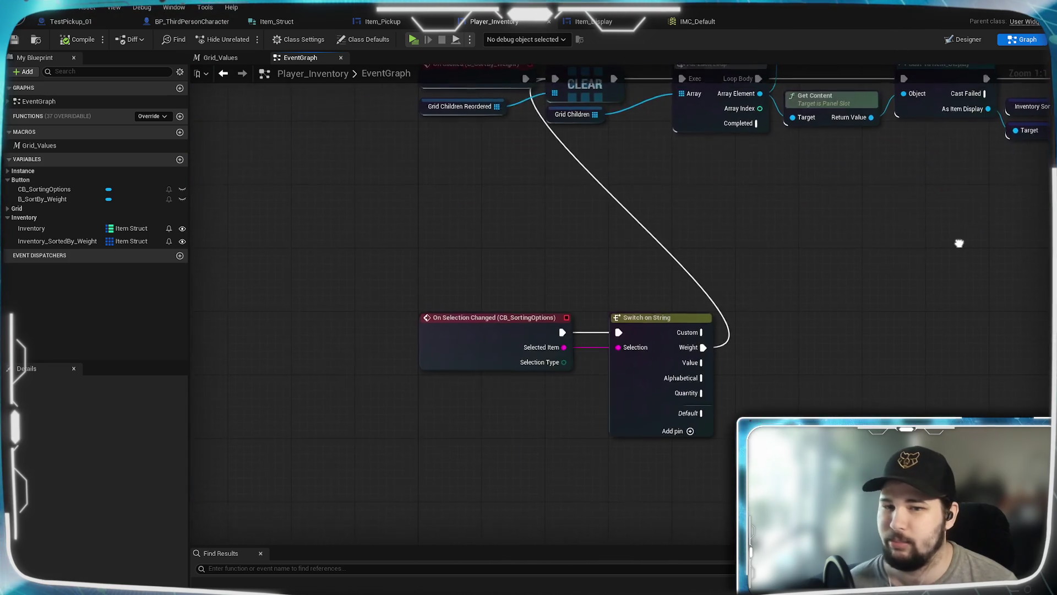
{"action": "left_click_drag", "start_coordinate": [847, 294], "coordinate": [825, 439]}
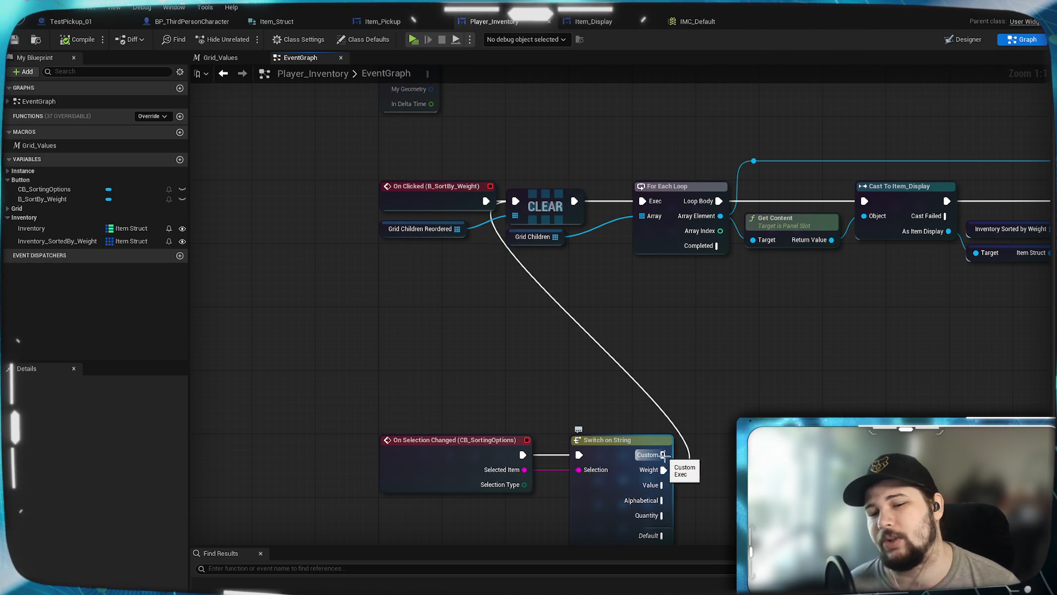
{"action": "mouse_move", "coordinate": [664, 470]}
{"action": "left_mouse_down"}
{"action": "mouse_move", "coordinate": [679, 478]}
{"action": "mouse_move", "coordinate": [615, 225]}
{"action": "mouse_move", "coordinate": [642, 201]}
{"action": "left_mouse_up"}
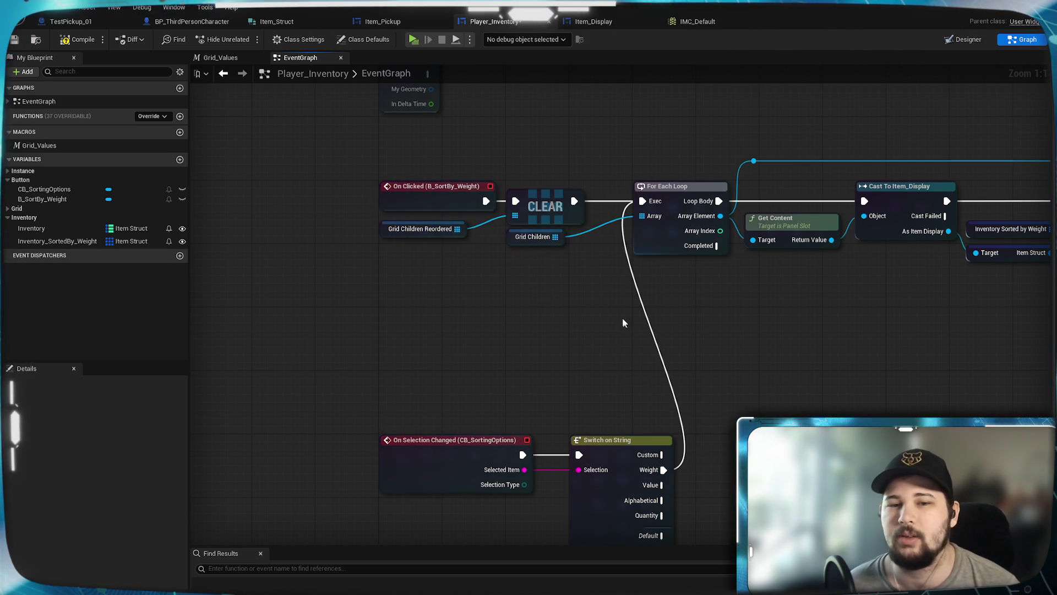
Pan and zoom out across the cast, FIND, math and Set Row/Column nodes.
{"action": "left_click_drag", "start_coordinate": [681, 395], "coordinate": [494, 293]}
{"action": "mouse_move", "coordinate": [643, 325]}
{"action": "left_mouse_down"}
{"action": "mouse_move", "coordinate": [280, 400]}
{"action": "mouse_move", "coordinate": [638, 396]}
{"action": "mouse_move", "coordinate": [722, 382]}
{"action": "mouse_move", "coordinate": [645, 314]}
{"action": "left_mouse_up"}
{"action": "mouse_move", "coordinate": [866, 312]}
{"action": "left_mouse_down"}
{"action": "mouse_move", "coordinate": [534, 320]}
{"action": "mouse_move", "coordinate": [503, 493]}
{"action": "mouse_move", "coordinate": [668, 355]}
{"action": "mouse_move", "coordinate": [513, 365]}
{"action": "mouse_move", "coordinate": [865, 313]}
{"action": "left_mouse_up"}
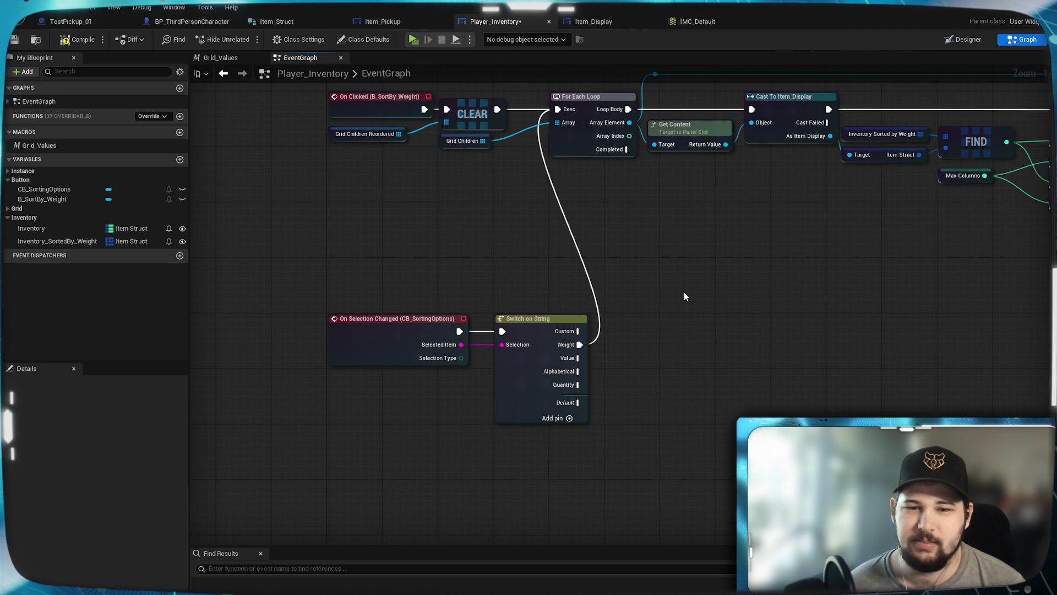
{"action": "mouse_move", "coordinate": [684, 291]}
{"action": "left_mouse_down"}
{"action": "mouse_move", "coordinate": [642, 331]}
{"action": "mouse_move", "coordinate": [401, 314]}
{"action": "mouse_move", "coordinate": [744, 285]}
{"action": "left_mouse_up"}
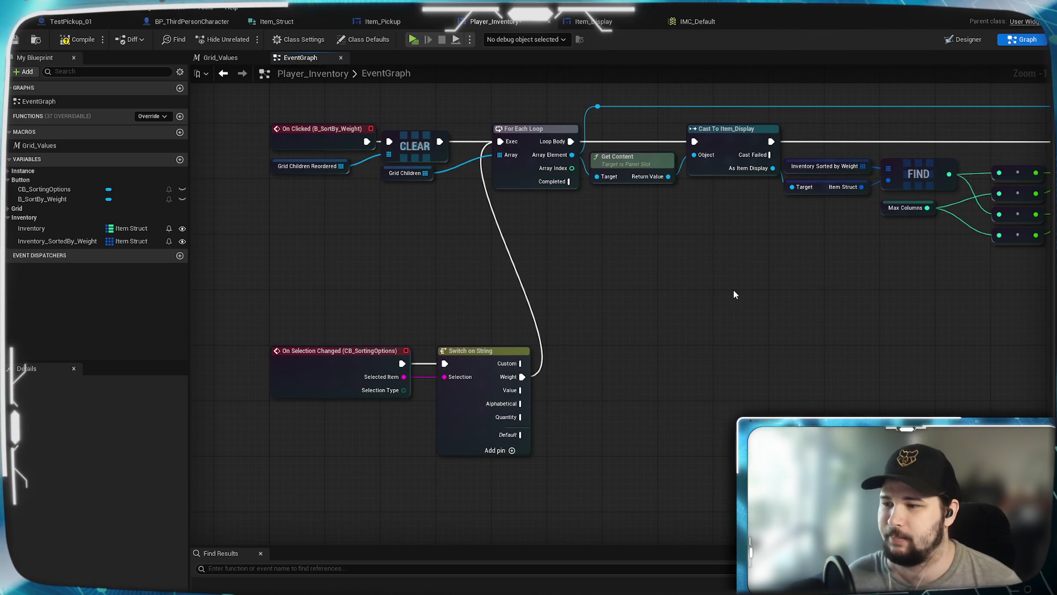
{"action": "scroll", "coordinate": [677, 358], "scroll_direction": "down", "scroll_amount": 1}
{"action": "mouse_move", "coordinate": [649, 352]}
{"action": "left_mouse_down"}
{"action": "mouse_move", "coordinate": [723, 326]}
{"action": "mouse_move", "coordinate": [462, 346]}
{"action": "mouse_move", "coordinate": [668, 297]}
{"action": "left_mouse_up"}
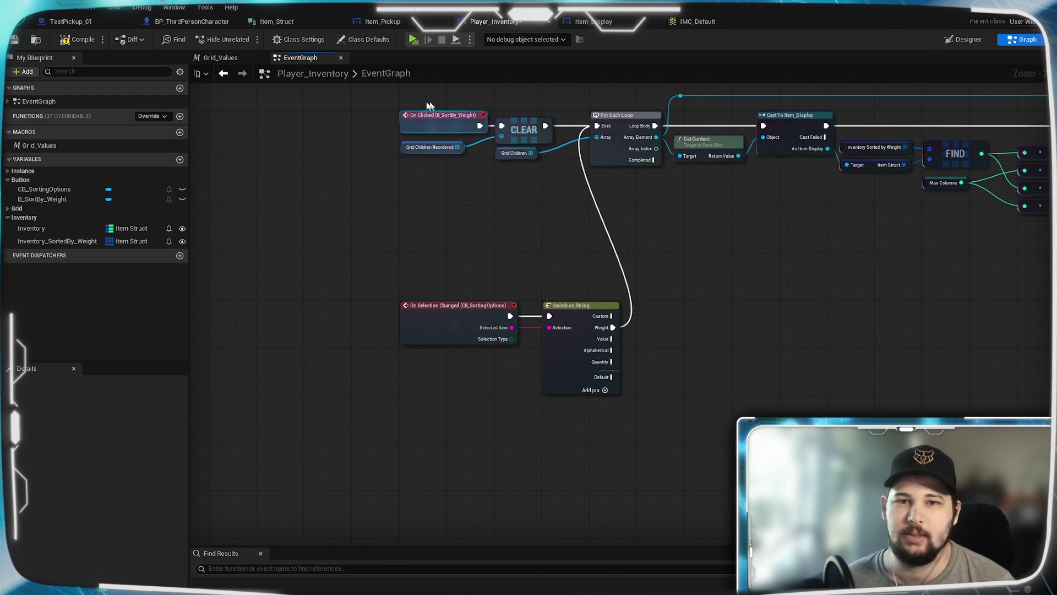
{"action": "mouse_move", "coordinate": [741, 282]}
{"action": "left_mouse_down"}
{"action": "mouse_move", "coordinate": [614, 323]}
{"action": "mouse_move", "coordinate": [437, 331]}
{"action": "mouse_move", "coordinate": [786, 256]}
{"action": "mouse_move", "coordinate": [663, 259]}
{"action": "left_mouse_up"}
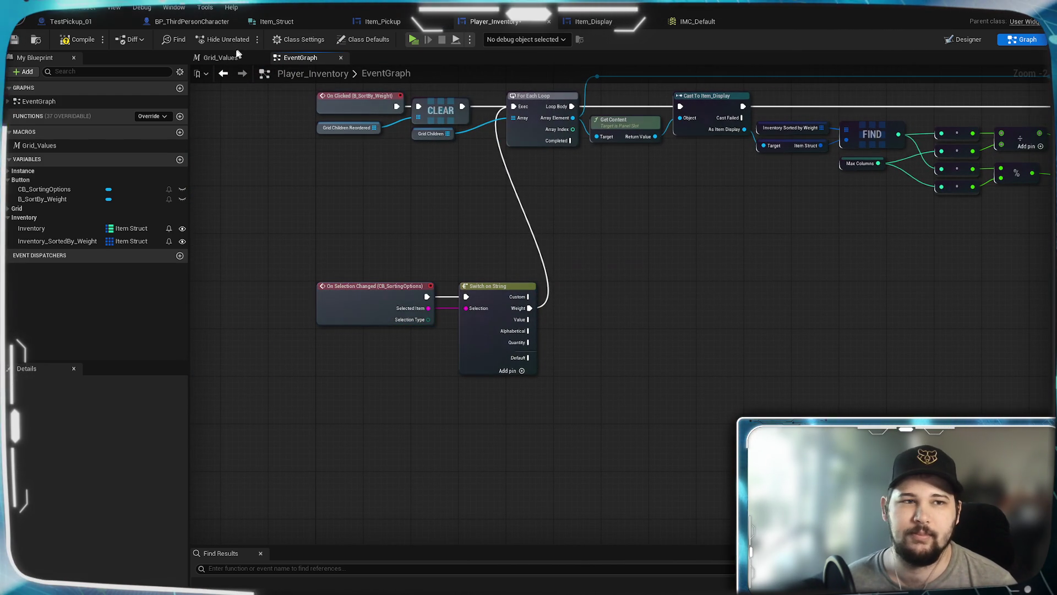
Launch a standalone game preview, start a new game and run the character around the level.
{"action": "left_click", "coordinate": [413, 39]}
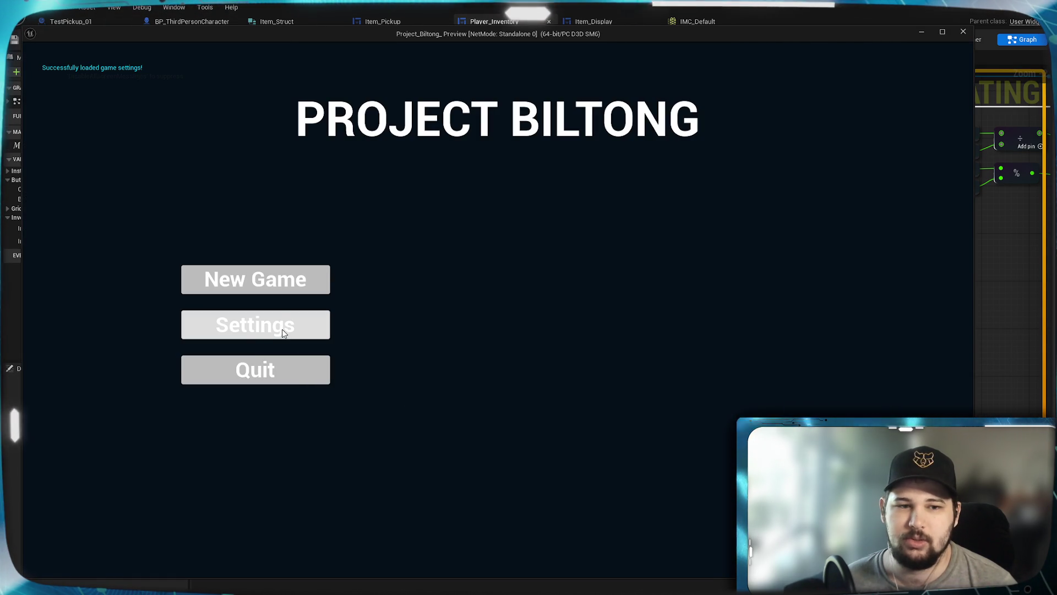
{"action": "left_click", "coordinate": [267, 273]}
{"action": "key", "text": "w"}
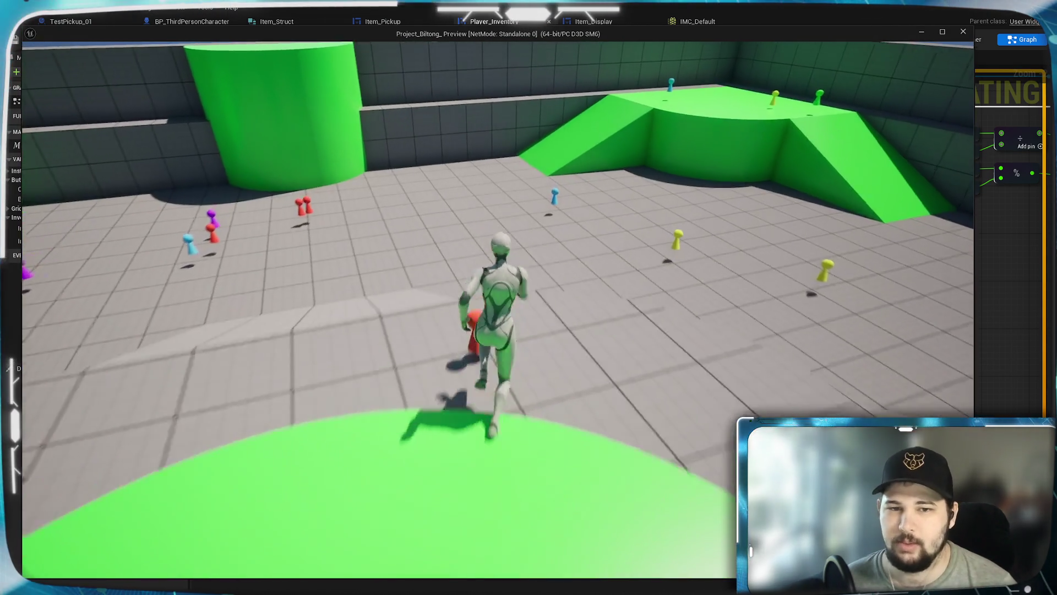
{"action": "key", "text": "w"}
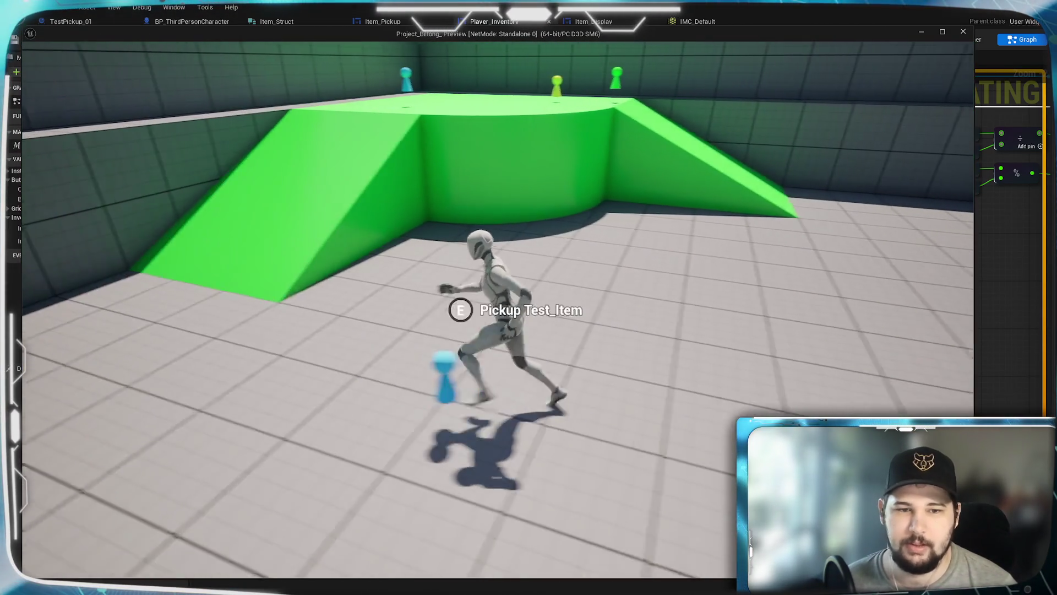
{"action": "key", "text": "w"}
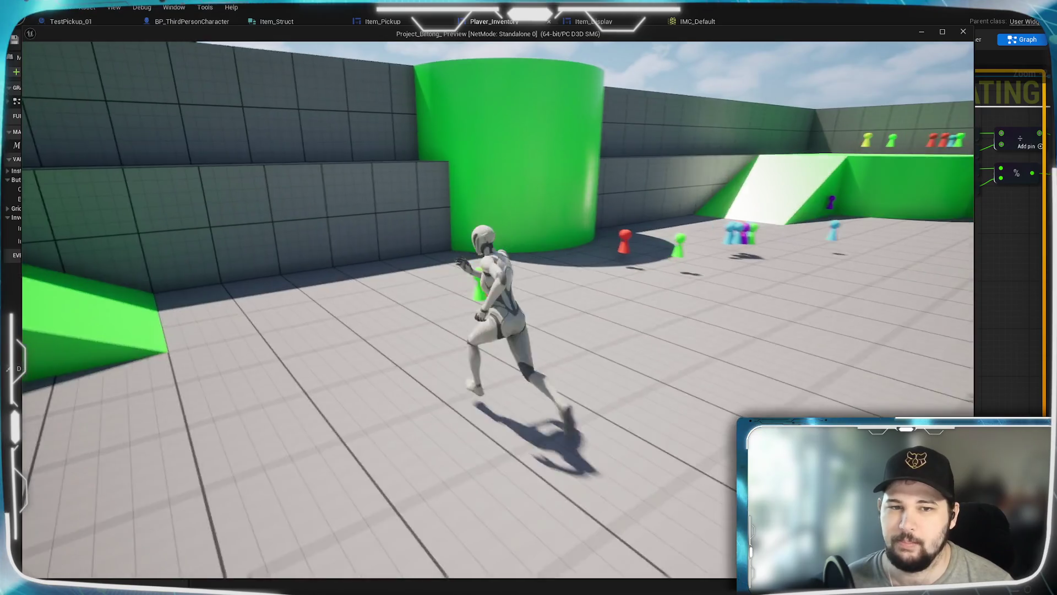
Open the inventory, sort items by Weight to check heaviest-first order, then exit the preview.
{"action": "key", "text": "i"}
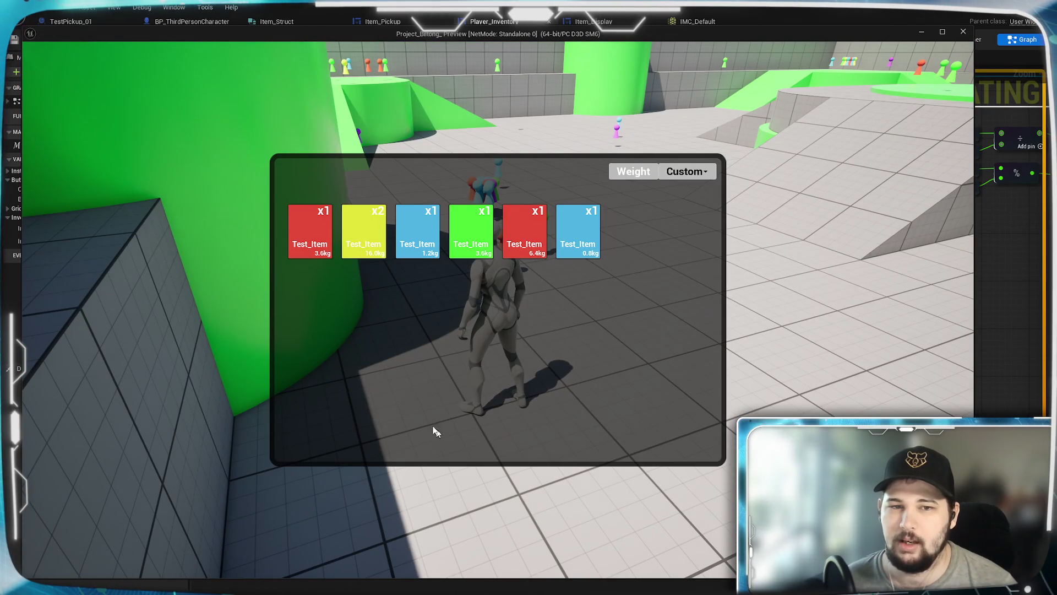
{"action": "left_click", "coordinate": [686, 171]}
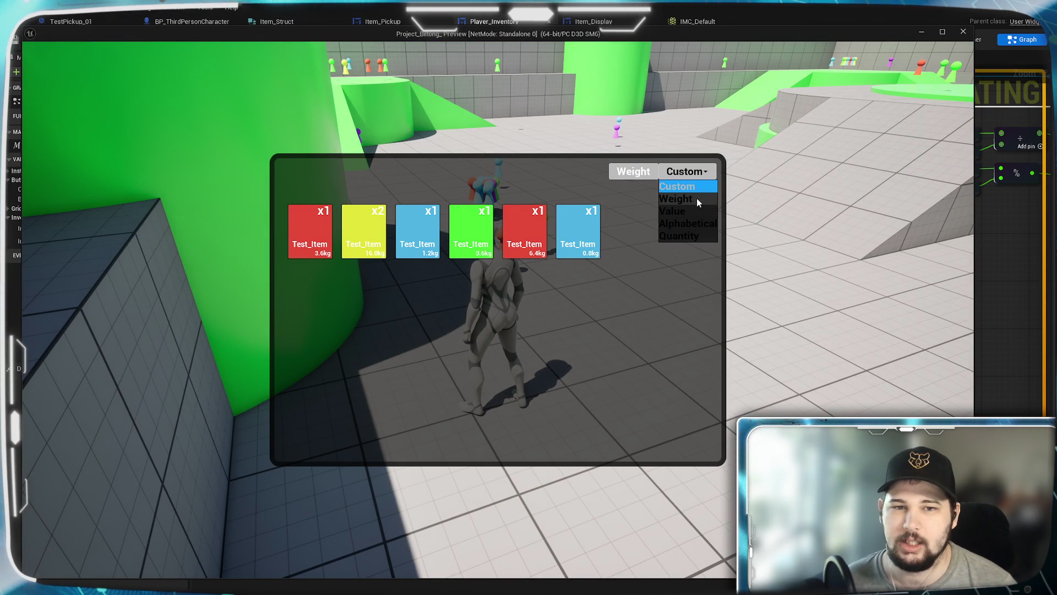
{"action": "left_click", "coordinate": [696, 198]}
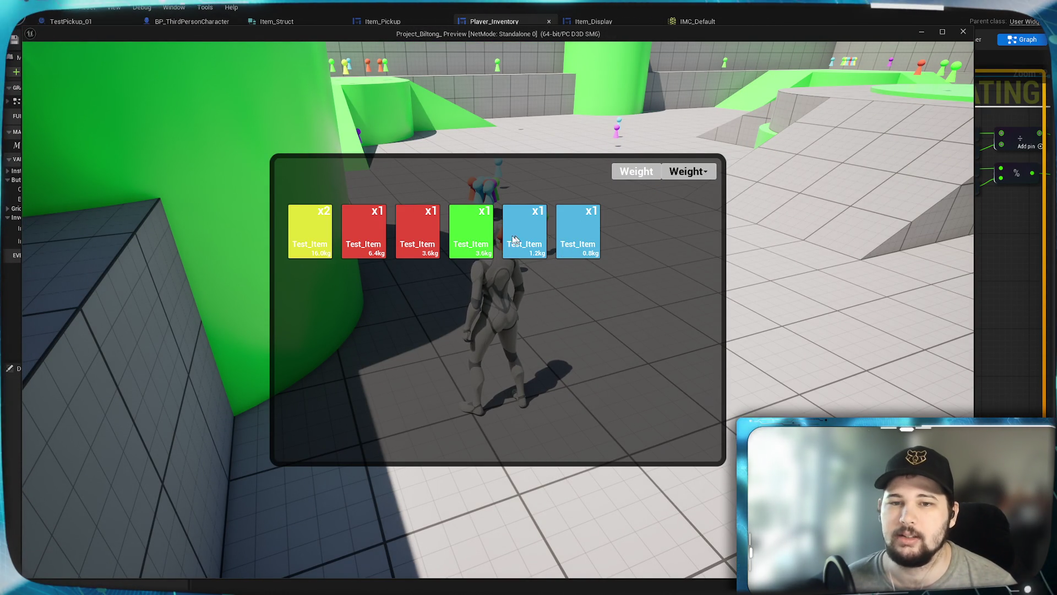
{"action": "key", "text": "Escape"}
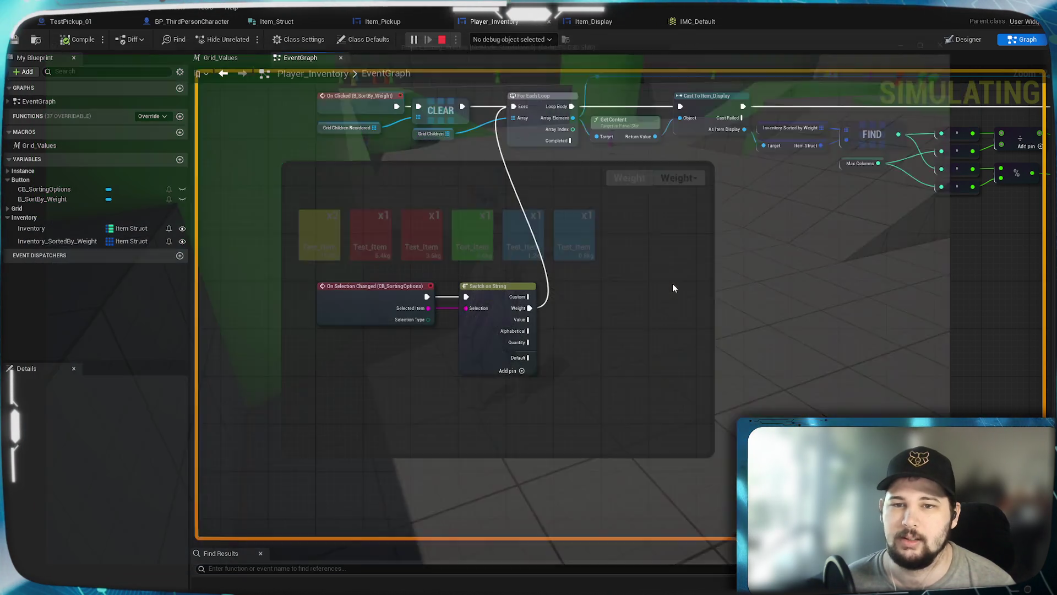
Switch to BP_ThirdPersonCharacter's event graph and bring the sorting array logic into view.
{"action": "scroll", "coordinate": [484, 371], "scroll_direction": "down", "scroll_amount": 2}
{"action": "left_click_drag", "start_coordinate": [467, 313], "coordinate": [567, 331]}
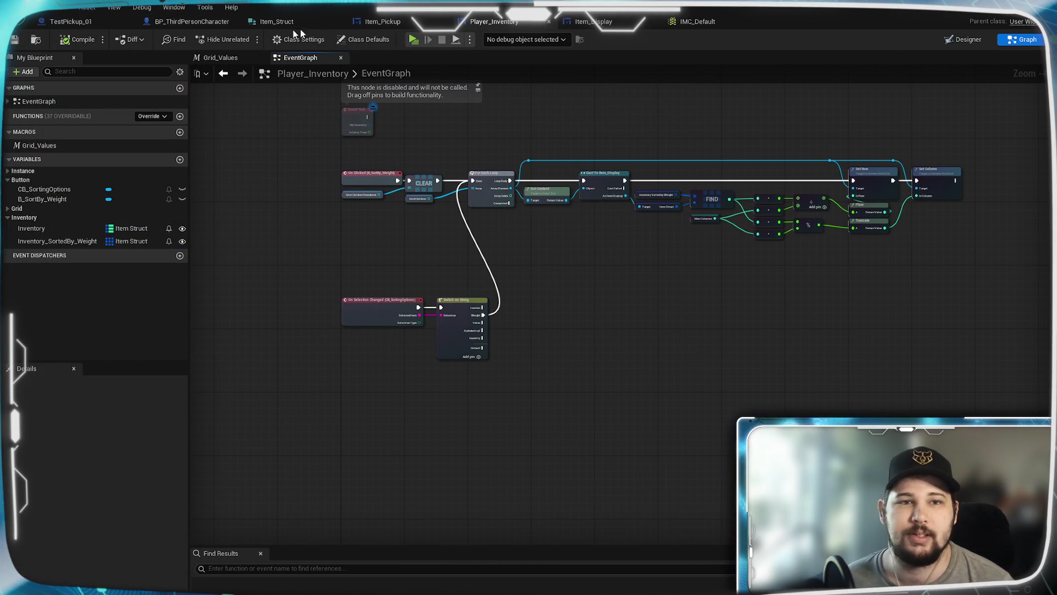
{"action": "left_click", "coordinate": [192, 21]}
{"action": "scroll", "coordinate": [685, 369], "scroll_direction": "down", "scroll_amount": 5}
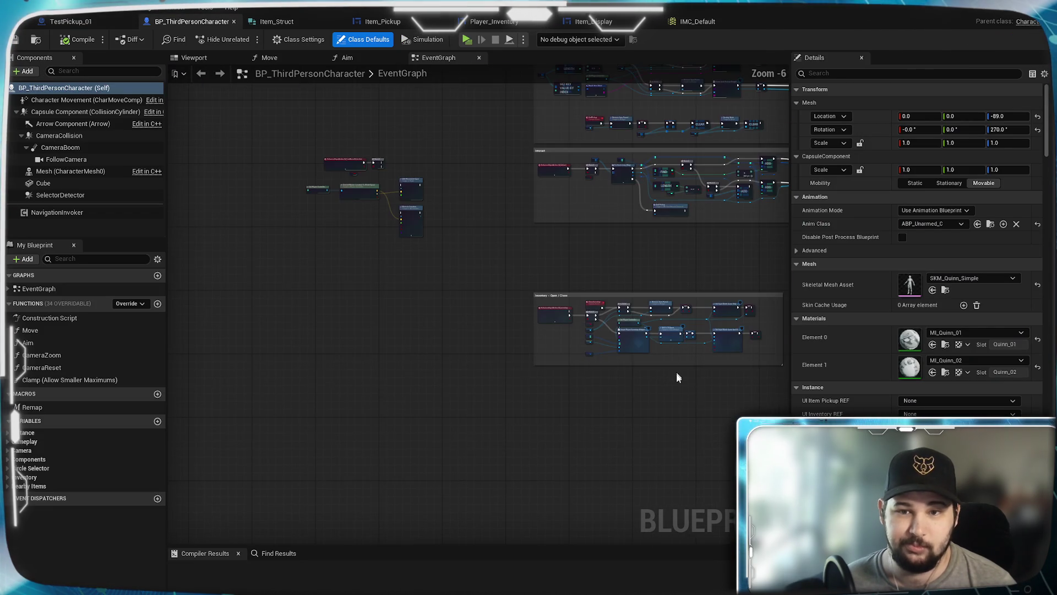
{"action": "left_click_drag", "start_coordinate": [709, 392], "coordinate": [636, 336]}
{"action": "left_click_drag", "start_coordinate": [587, 259], "coordinate": [431, 402]}
{"action": "scroll", "coordinate": [606, 408], "scroll_direction": "up", "scroll_amount": 2}
{"action": "left_click_drag", "start_coordinate": [610, 423], "coordinate": [479, 444]}
{"action": "left_click_drag", "start_coordinate": [337, 434], "coordinate": [510, 385]}
{"action": "mouse_move", "coordinate": [401, 349]}
{"action": "left_mouse_down"}
{"action": "mouse_move", "coordinate": [727, 359]}
{"action": "mouse_move", "coordinate": [782, 309]}
{"action": "mouse_move", "coordinate": [682, 347]}
{"action": "mouse_move", "coordinate": [371, 363]}
{"action": "mouse_move", "coordinate": [637, 391]}
{"action": "mouse_move", "coordinate": [795, 392]}
{"action": "mouse_move", "coordinate": [524, 386]}
{"action": "left_mouse_up"}
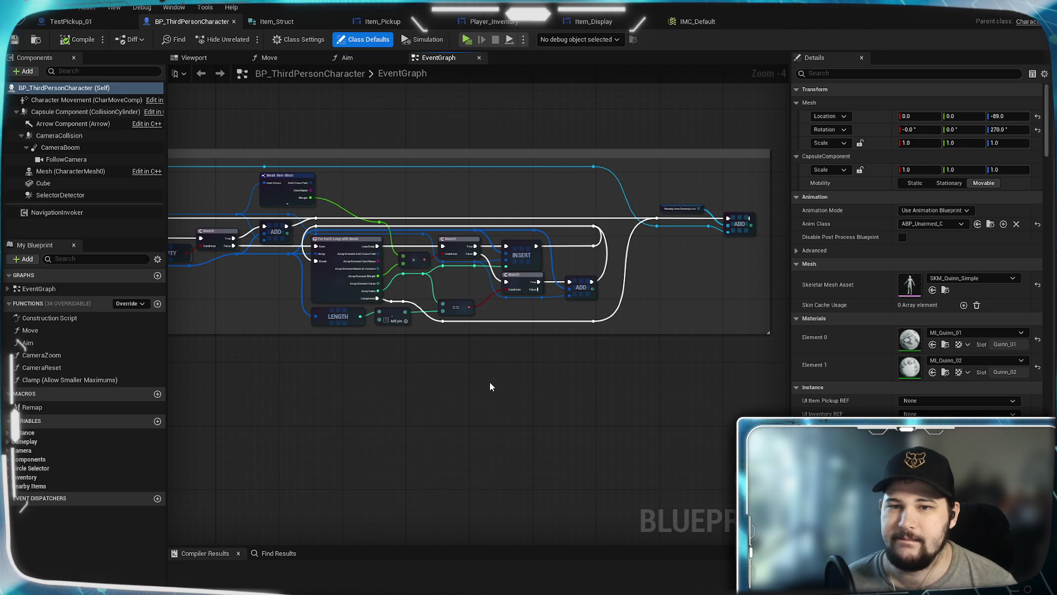
{"action": "left_click_drag", "start_coordinate": [491, 387], "coordinate": [918, 377]}
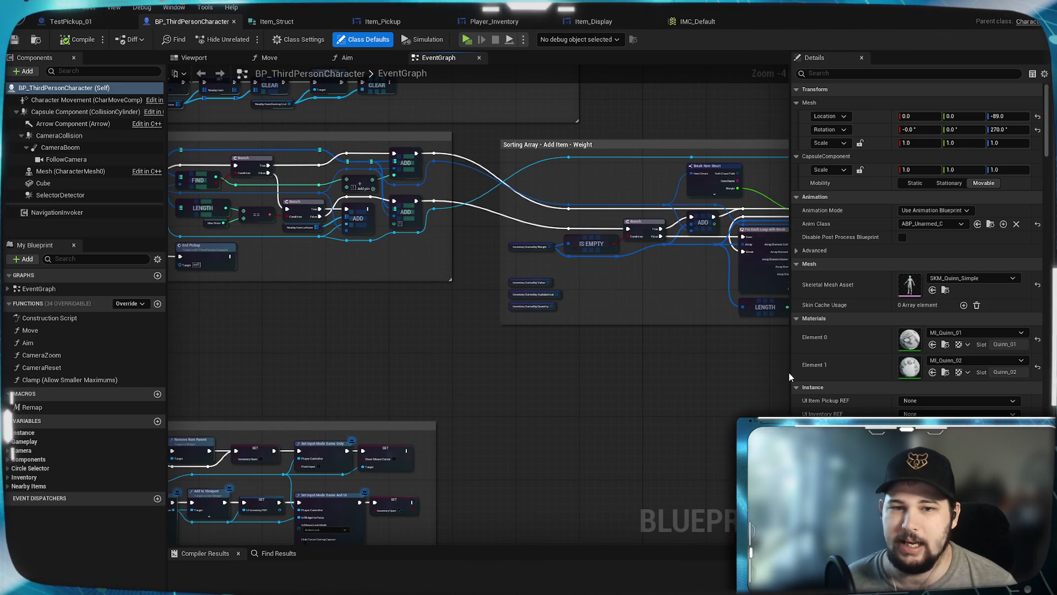
{"action": "scroll", "coordinate": [580, 301], "scroll_direction": "up", "scroll_amount": 4}
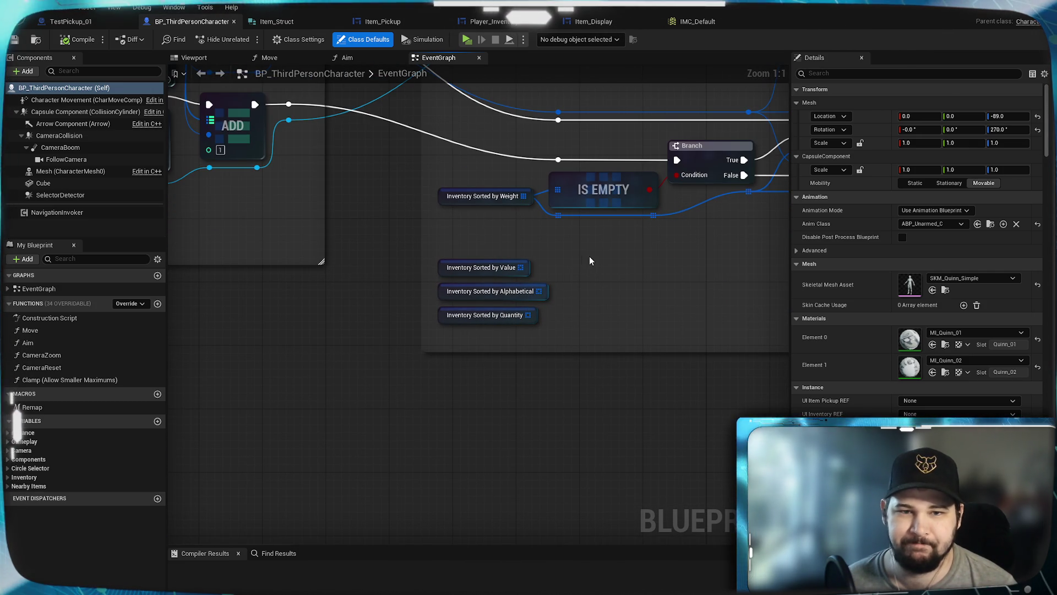
Move the three Inventory Sorted variable nodes below the Sorting Array section.
{"action": "mouse_move", "coordinate": [563, 263]}
{"action": "left_mouse_down"}
{"action": "mouse_move", "coordinate": [477, 323]}
{"action": "mouse_move", "coordinate": [344, 455]}
{"action": "left_mouse_up"}
{"action": "left_click", "coordinate": [586, 401]}
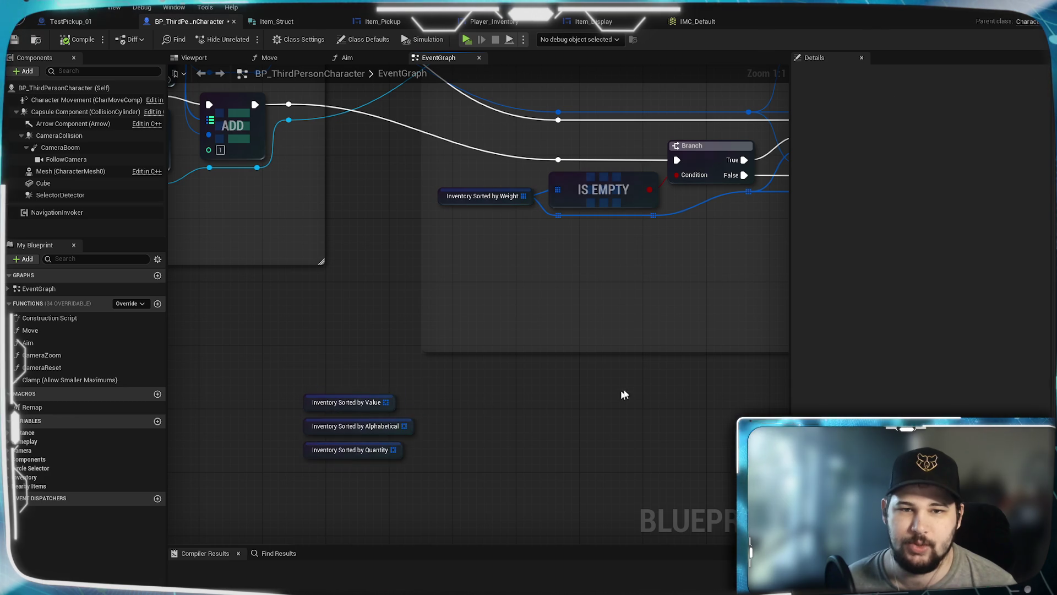
{"action": "scroll", "coordinate": [631, 373], "scroll_direction": "down", "scroll_amount": 2}
{"action": "scroll", "coordinate": [630, 372], "scroll_direction": "down", "scroll_amount": 1}
{"action": "mouse_move", "coordinate": [631, 372]}
{"action": "left_mouse_down"}
{"action": "mouse_move", "coordinate": [415, 410]}
{"action": "mouse_move", "coordinate": [297, 380]}
{"action": "left_mouse_up"}
{"action": "mouse_move", "coordinate": [450, 371]}
{"action": "left_mouse_down"}
{"action": "mouse_move", "coordinate": [140, 375]}
{"action": "mouse_move", "coordinate": [205, 364]}
{"action": "mouse_move", "coordinate": [352, 408]}
{"action": "left_mouse_up"}
Check the Break Item Struct node's options and frame the whole weight sorting section.
{"action": "left_click", "coordinate": [358, 234]}
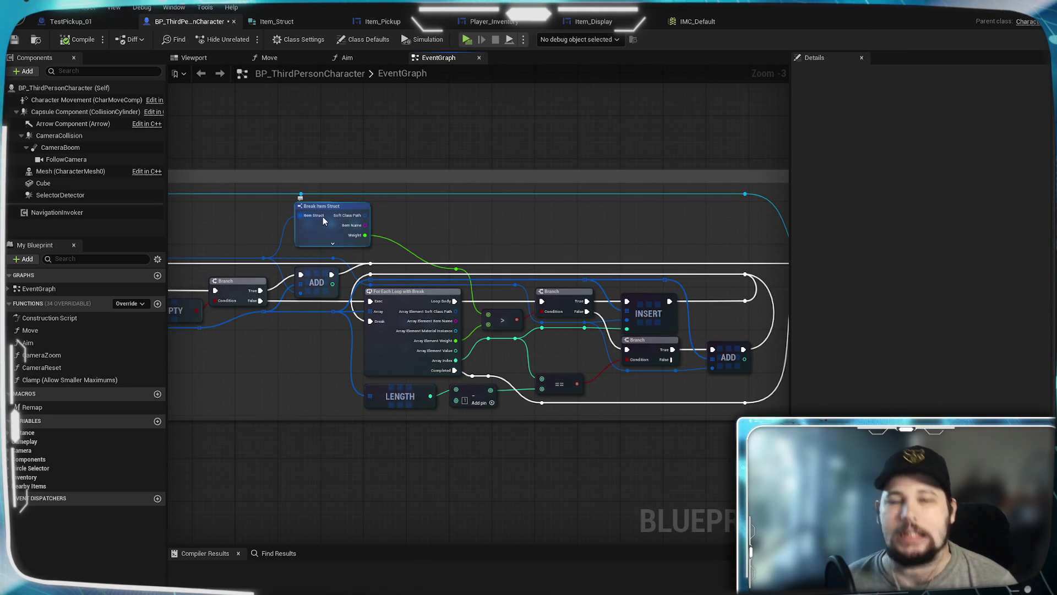
{"action": "scroll", "coordinate": [326, 218], "scroll_direction": "up", "scroll_amount": 3}
{"action": "right_click", "coordinate": [329, 221]}
{"action": "left_click", "coordinate": [330, 270]}
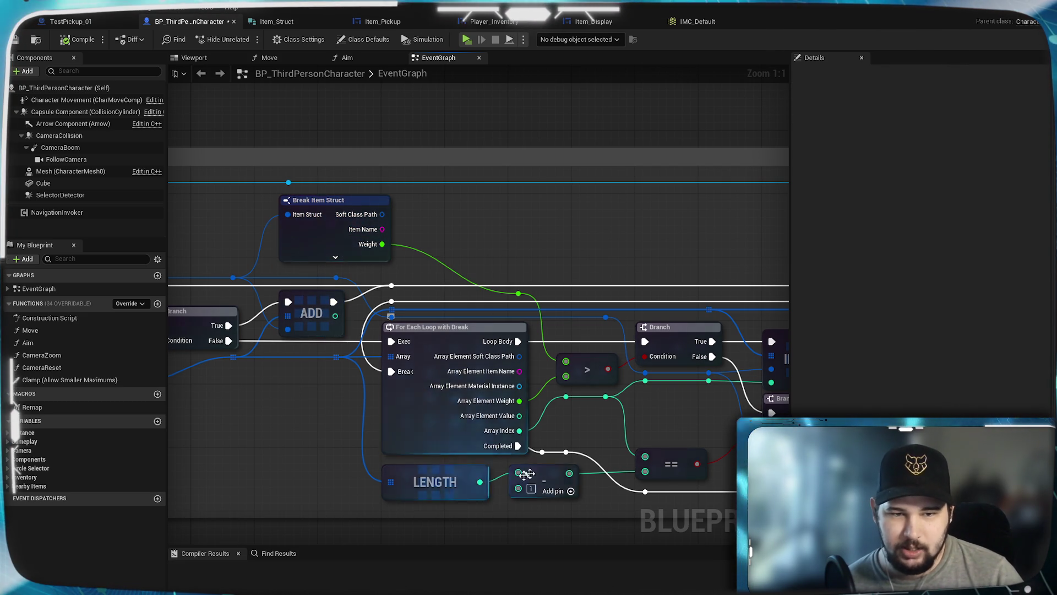
{"action": "scroll", "coordinate": [496, 413], "scroll_direction": "down", "scroll_amount": 2}
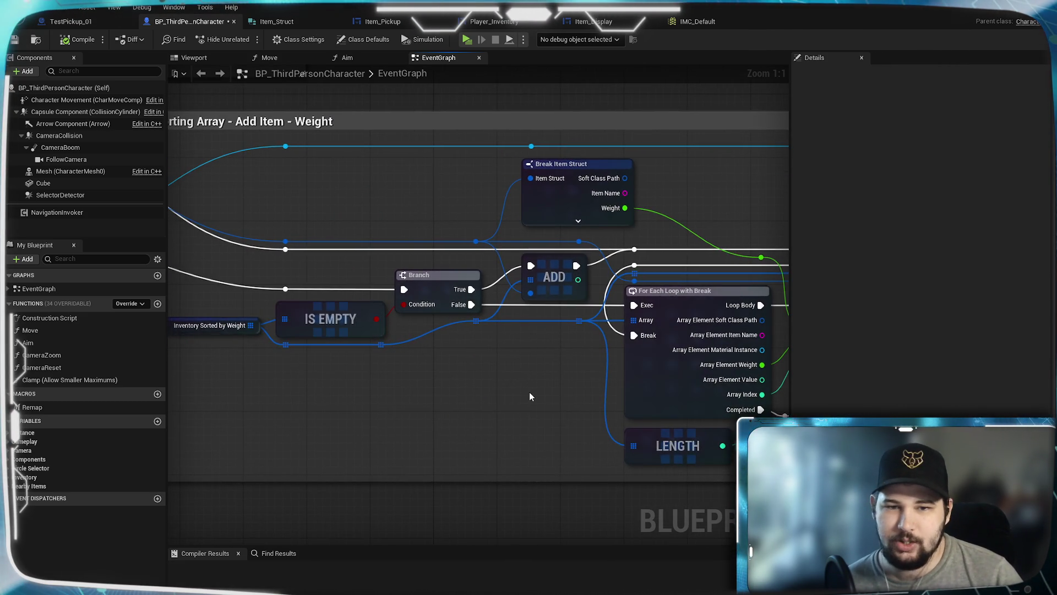
{"action": "scroll", "coordinate": [523, 395], "scroll_direction": "down", "scroll_amount": 2}
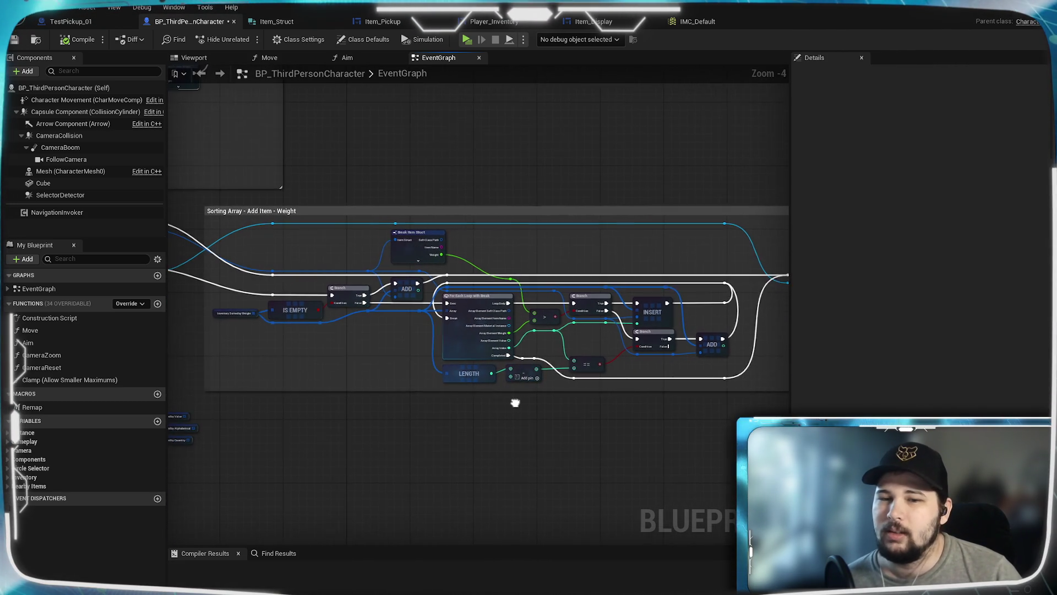
{"action": "left_click_drag", "start_coordinate": [784, 230], "coordinate": [755, 246]}
{"action": "left_click_drag", "start_coordinate": [740, 281], "coordinate": [481, 374]}
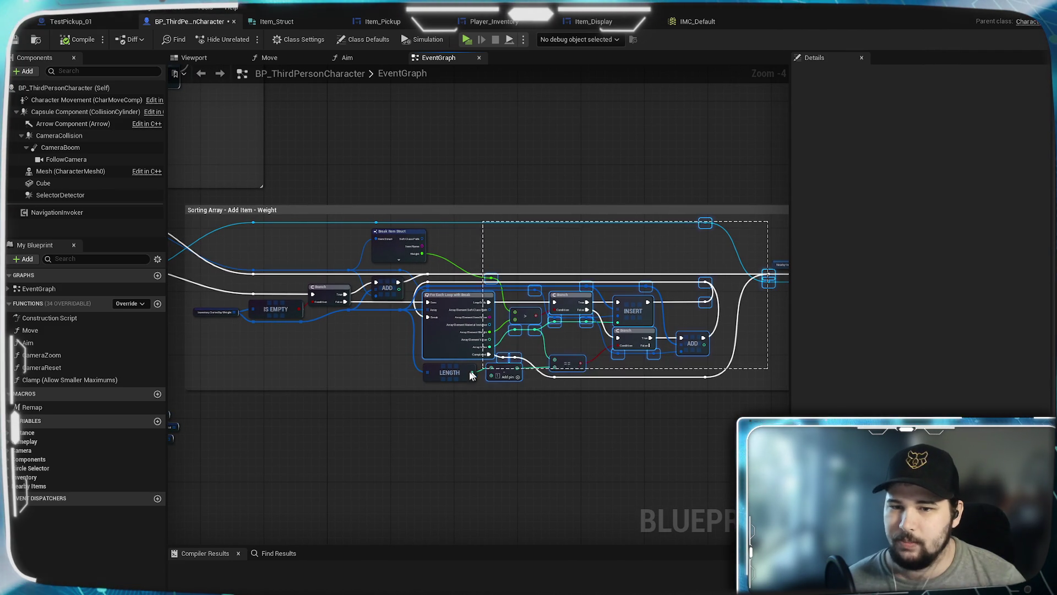
Collapse the selected weight sorting nodes into one graph node named 'Sorting Array'.
{"action": "mouse_move", "coordinate": [417, 385]}
{"action": "left_mouse_down"}
{"action": "mouse_move", "coordinate": [234, 381]}
{"action": "mouse_move", "coordinate": [245, 375]}
{"action": "left_mouse_up"}
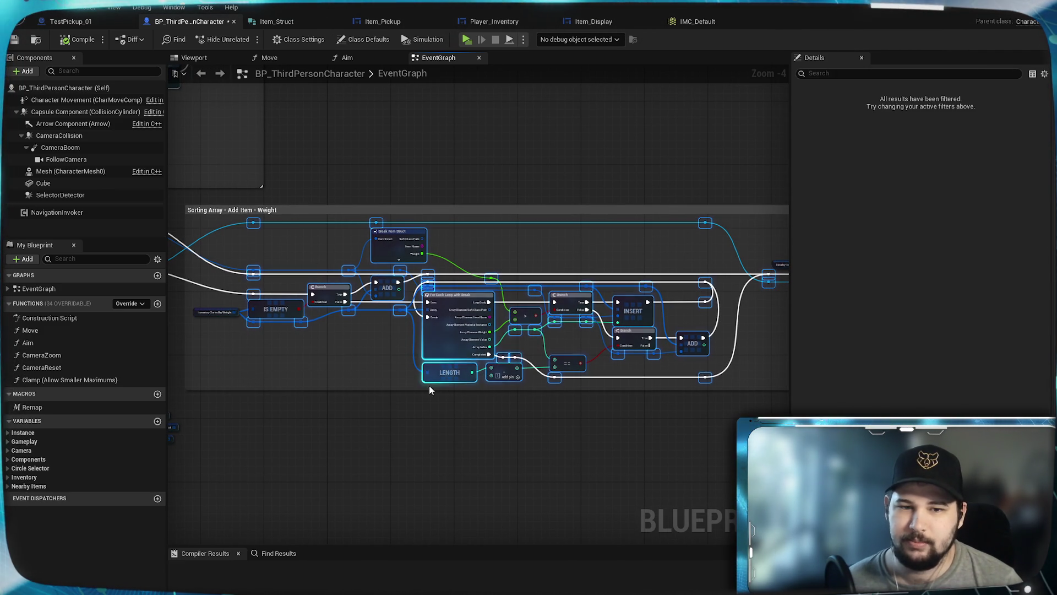
{"action": "right_click", "coordinate": [448, 346]}
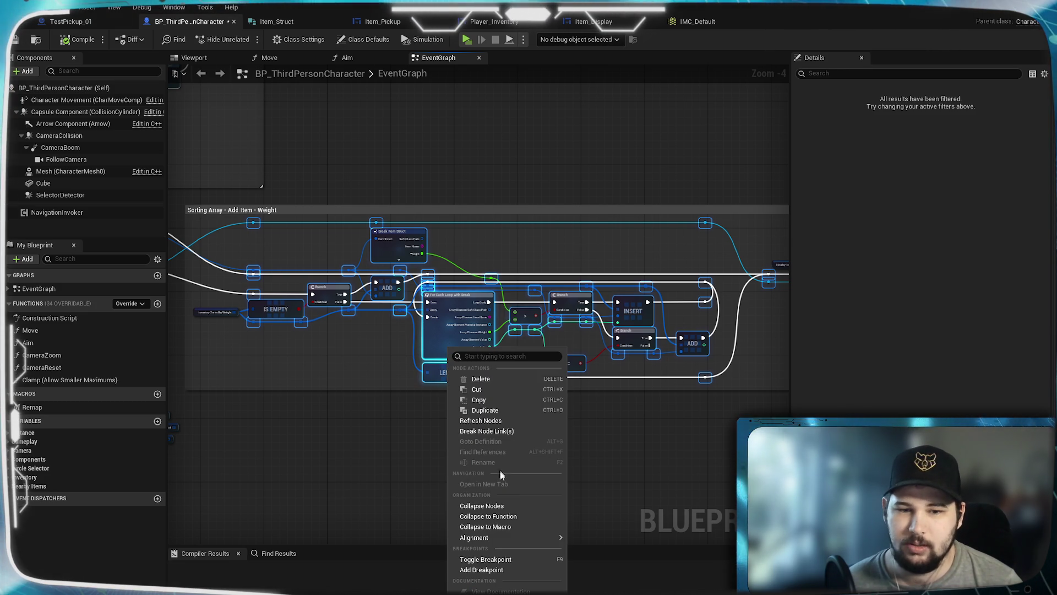
{"action": "left_click", "coordinate": [514, 505]}
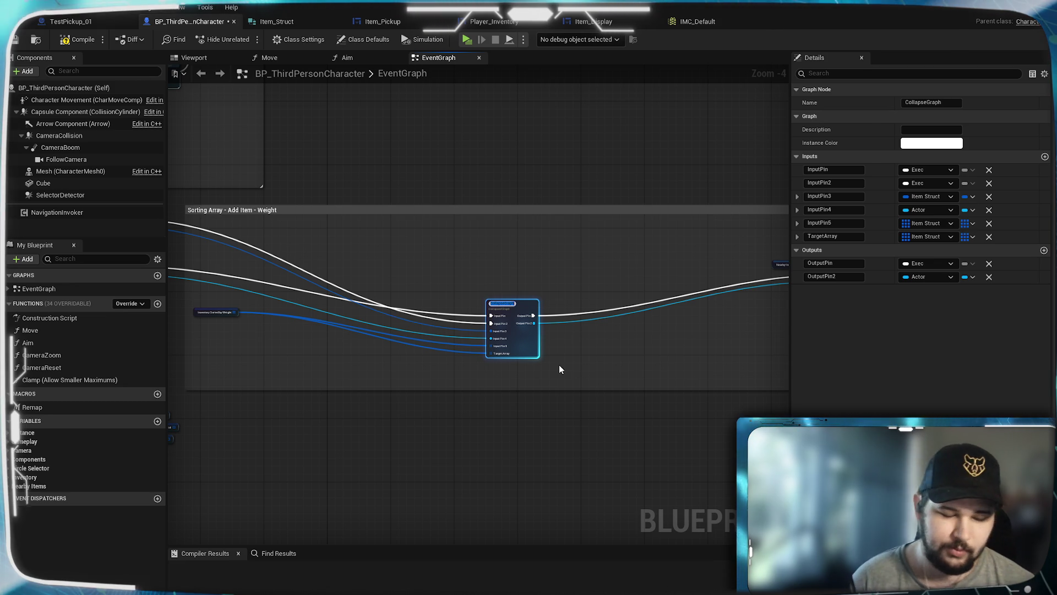
{"action": "type", "text": "Sorting "}
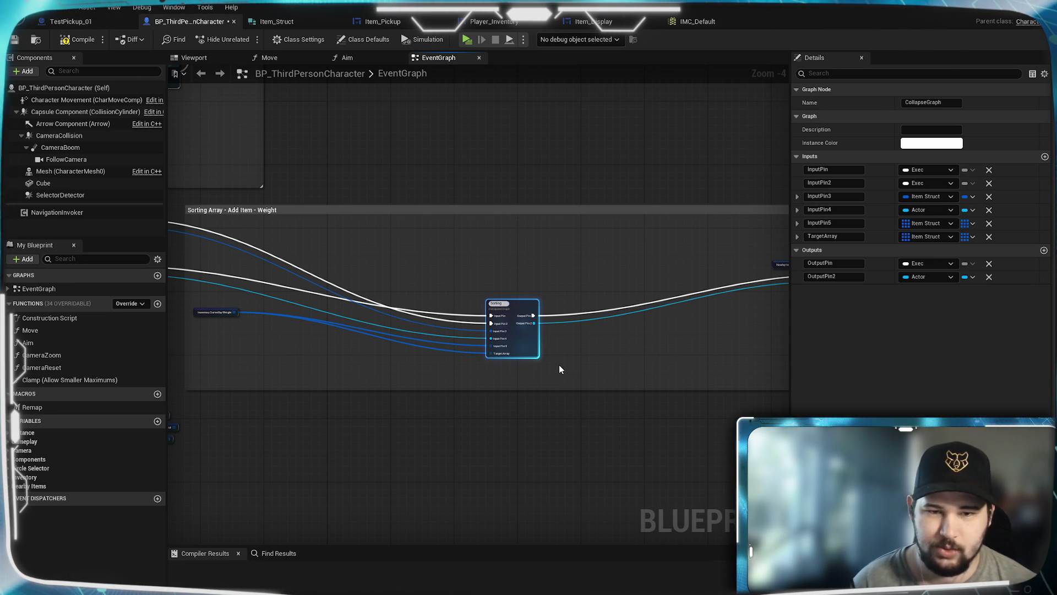
{"action": "type", "text": "Array"}
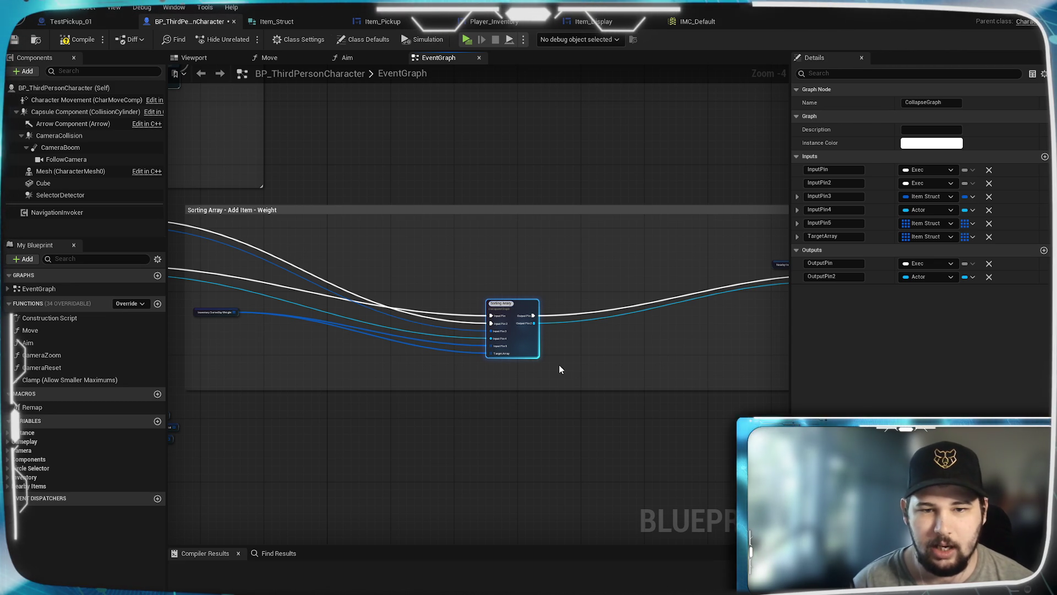
{"action": "key", "text": "Return"}
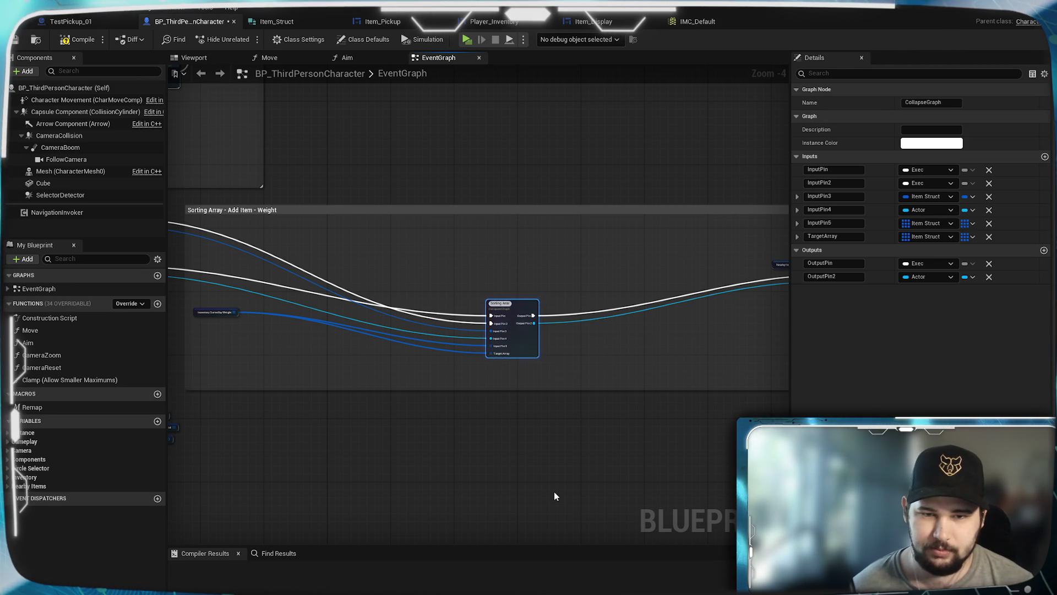
Correct the collapsed node's name to 'Sorting Array - Weight'.
{"action": "scroll", "coordinate": [512, 302], "scroll_direction": "up", "scroll_amount": 4}
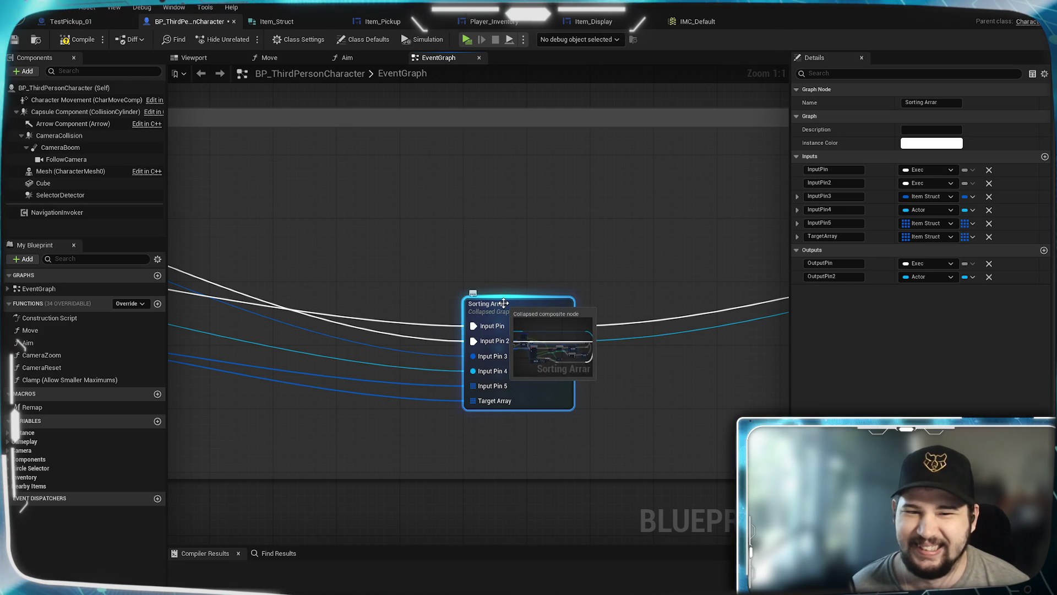
{"action": "left_click", "coordinate": [944, 103]}
{"action": "type", "text": "y - Weigh"}
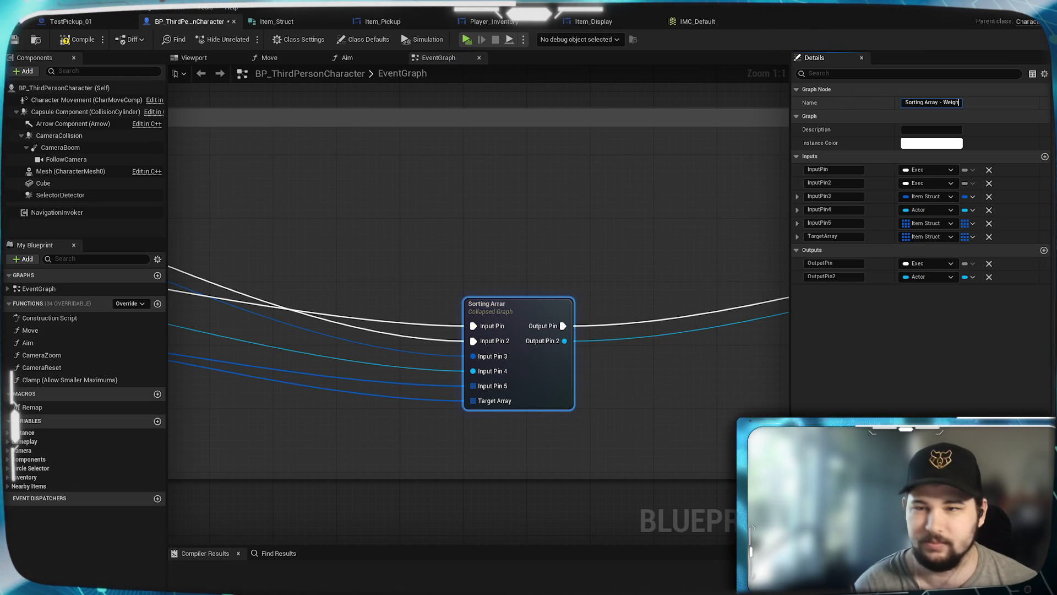
{"action": "type", "text": "t"}
{"action": "key", "text": "Return"}
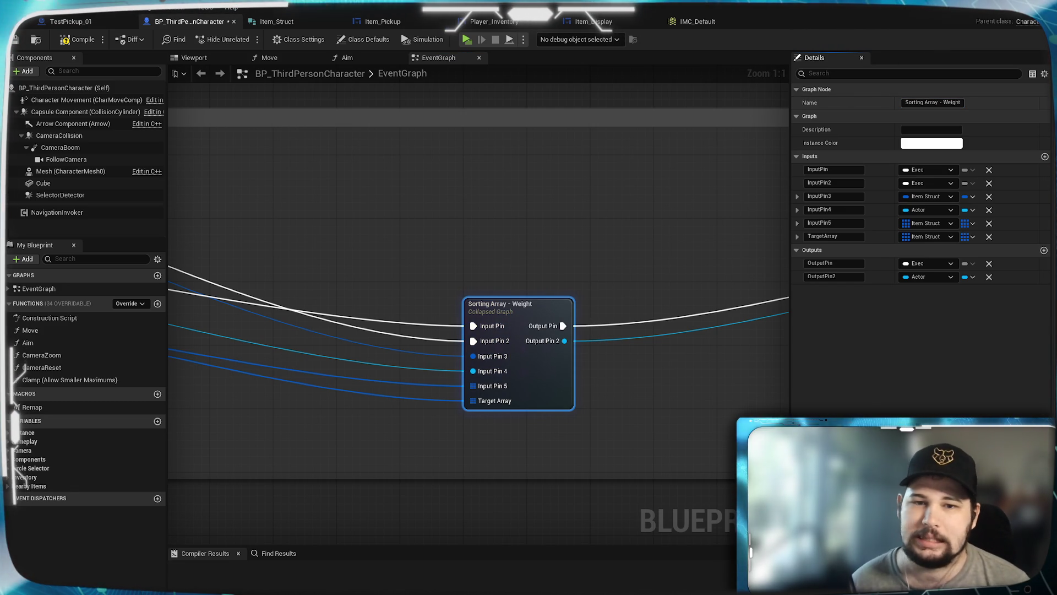
{"action": "right_click", "coordinate": [944, 105]}
{"action": "left_click", "coordinate": [634, 214]}
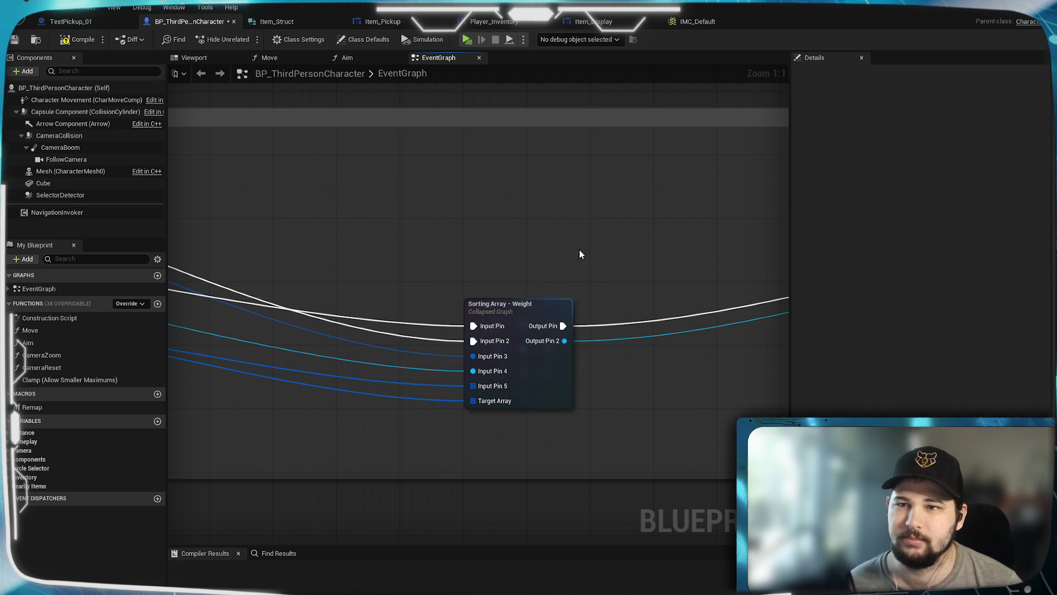
Reposition the Sorting Array - Weight node in its section and open its inner graph.
{"action": "scroll", "coordinate": [706, 220], "scroll_direction": "down", "scroll_amount": 1}
{"action": "scroll", "coordinate": [408, 263], "scroll_direction": "up", "scroll_amount": 1}
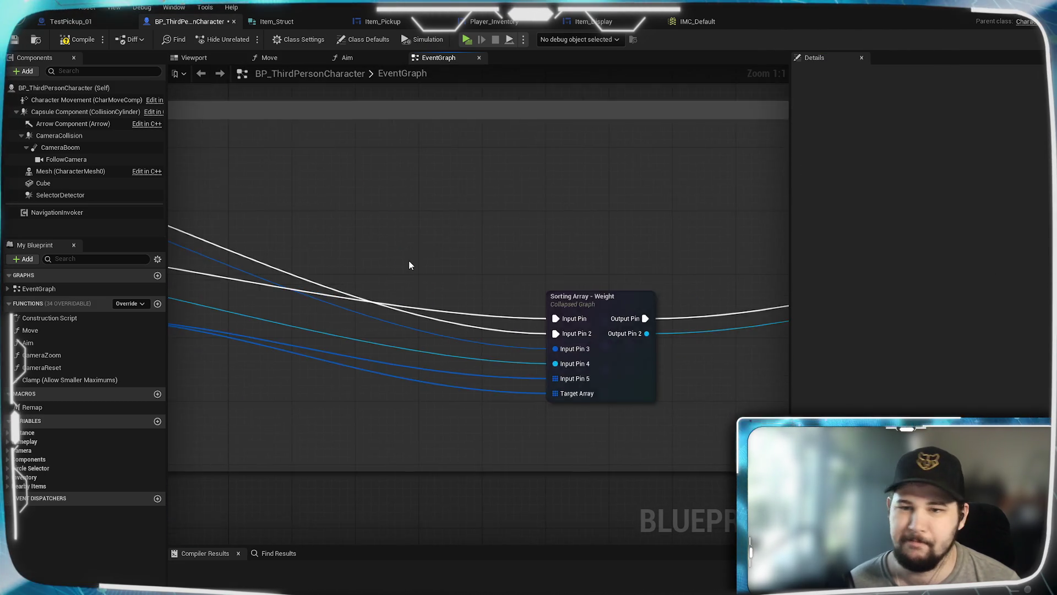
{"action": "scroll", "coordinate": [623, 248], "scroll_direction": "down", "scroll_amount": 1}
{"action": "mouse_move", "coordinate": [623, 248]}
{"action": "left_mouse_down"}
{"action": "mouse_move", "coordinate": [751, 239]}
{"action": "mouse_move", "coordinate": [469, 295]}
{"action": "mouse_move", "coordinate": [517, 300]}
{"action": "left_mouse_up"}
{"action": "mouse_move", "coordinate": [611, 322]}
{"action": "left_mouse_down"}
{"action": "mouse_move", "coordinate": [451, 231]}
{"action": "mouse_move", "coordinate": [309, 301]}
{"action": "mouse_move", "coordinate": [693, 311]}
{"action": "left_mouse_up"}
{"action": "scroll", "coordinate": [656, 249], "scroll_direction": "up", "scroll_amount": 1}
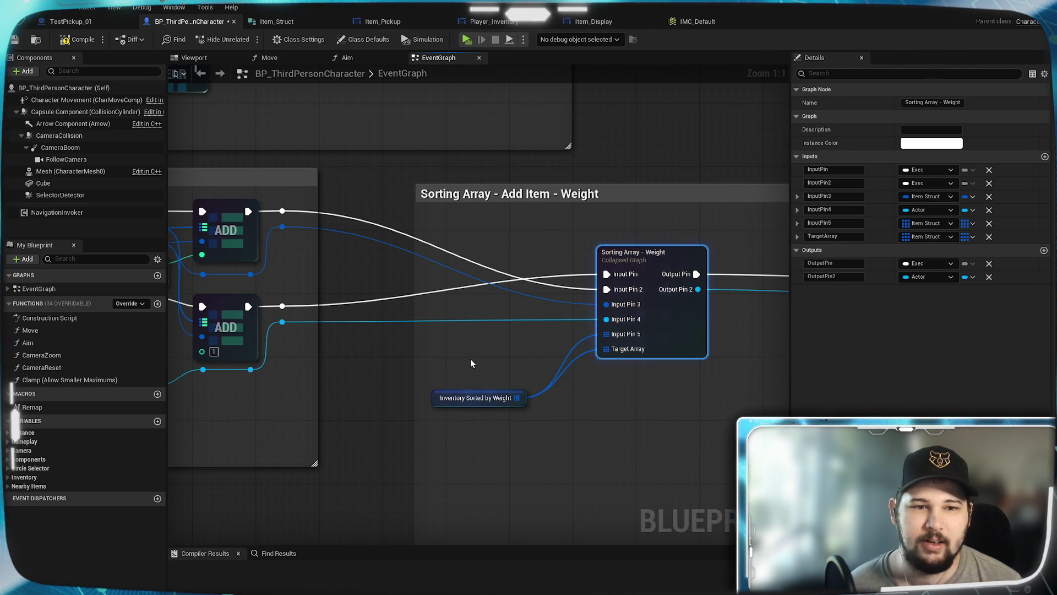
{"action": "left_click_drag", "start_coordinate": [470, 358], "coordinate": [393, 377]}
{"action": "left_click_drag", "start_coordinate": [604, 268], "coordinate": [596, 276]}
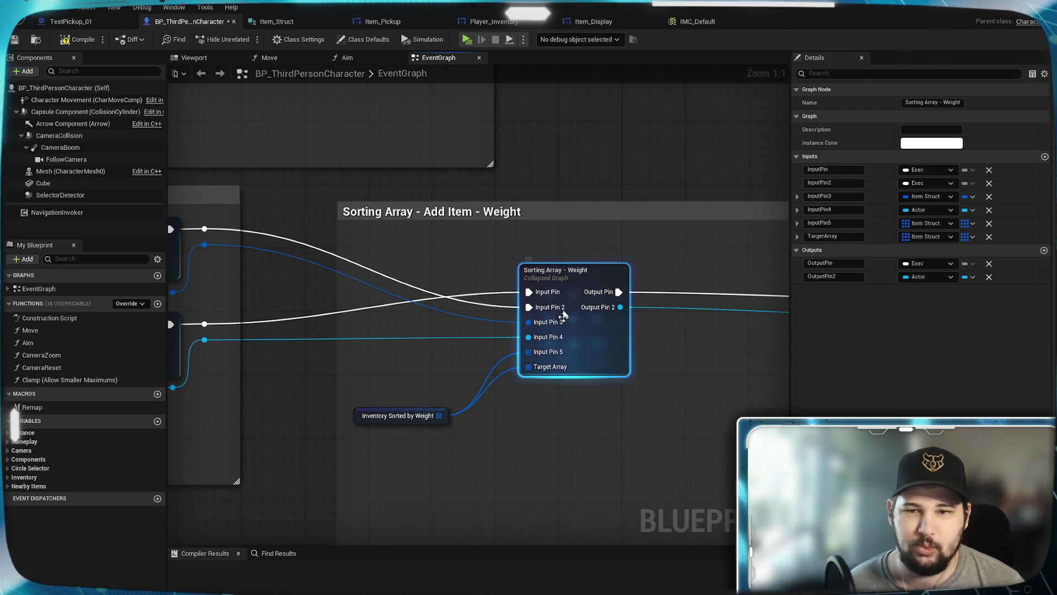
{"action": "double_click", "coordinate": [588, 280]}
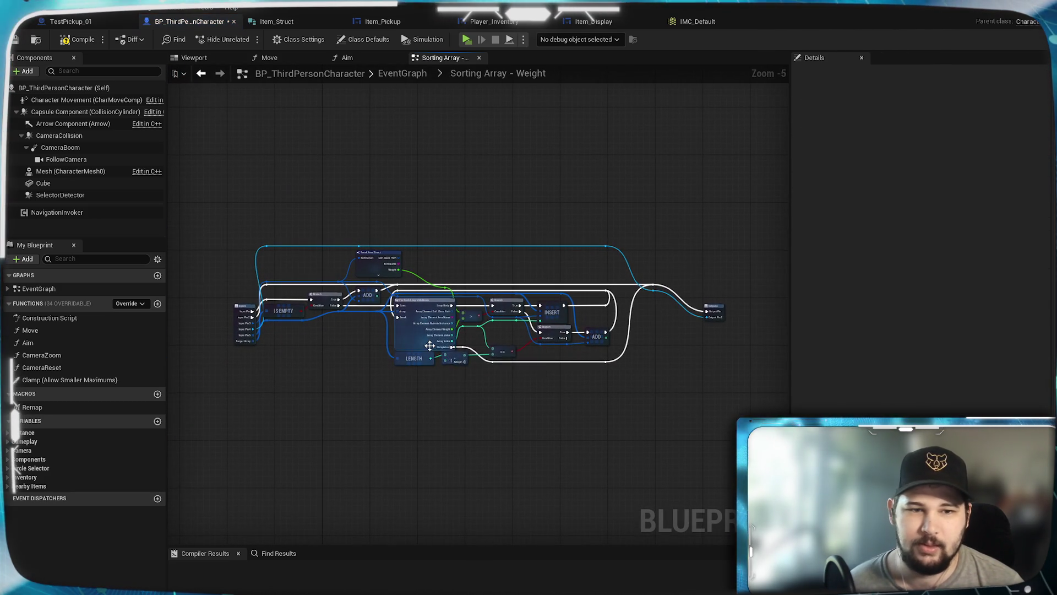
Rearrange the Outputs and Inputs nodes inside the collapsed graph for a tidier layout.
{"action": "scroll", "coordinate": [609, 334], "scroll_direction": "up", "scroll_amount": 2}
{"action": "scroll", "coordinate": [609, 335], "scroll_direction": "up", "scroll_amount": 3}
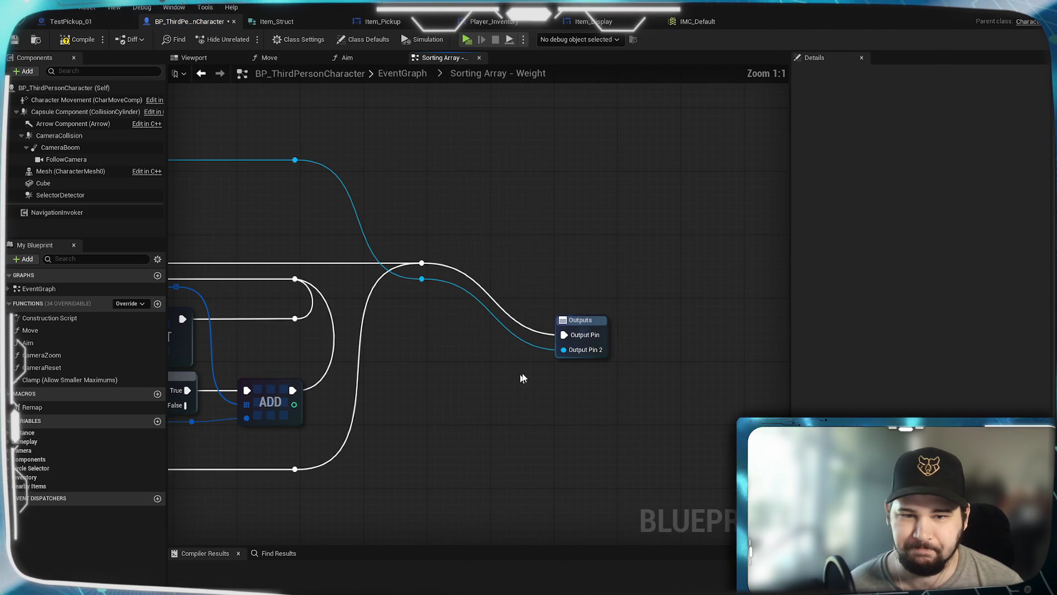
{"action": "mouse_move", "coordinate": [588, 315]}
{"action": "left_mouse_down"}
{"action": "mouse_move", "coordinate": [527, 249]}
{"action": "mouse_move", "coordinate": [474, 248]}
{"action": "left_mouse_up"}
{"action": "left_click_drag", "start_coordinate": [469, 374], "coordinate": [619, 359]}
{"action": "left_click_drag", "start_coordinate": [606, 245], "coordinate": [598, 245]}
{"action": "left_click", "coordinate": [545, 342]}
{"action": "mouse_move", "coordinate": [556, 345]}
{"action": "left_mouse_down"}
{"action": "mouse_move", "coordinate": [855, 319]}
{"action": "mouse_move", "coordinate": [1035, 342]}
{"action": "left_mouse_up"}
{"action": "left_click_drag", "start_coordinate": [314, 439], "coordinate": [637, 466]}
{"action": "left_click", "coordinate": [365, 325]}
{"action": "mouse_move", "coordinate": [364, 324]}
{"action": "left_mouse_down"}
{"action": "mouse_move", "coordinate": [330, 259]}
{"action": "mouse_move", "coordinate": [304, 271]}
{"action": "left_mouse_up"}
{"action": "left_click", "coordinate": [464, 302]}
{"action": "left_click_drag", "start_coordinate": [666, 442], "coordinate": [253, 412]}
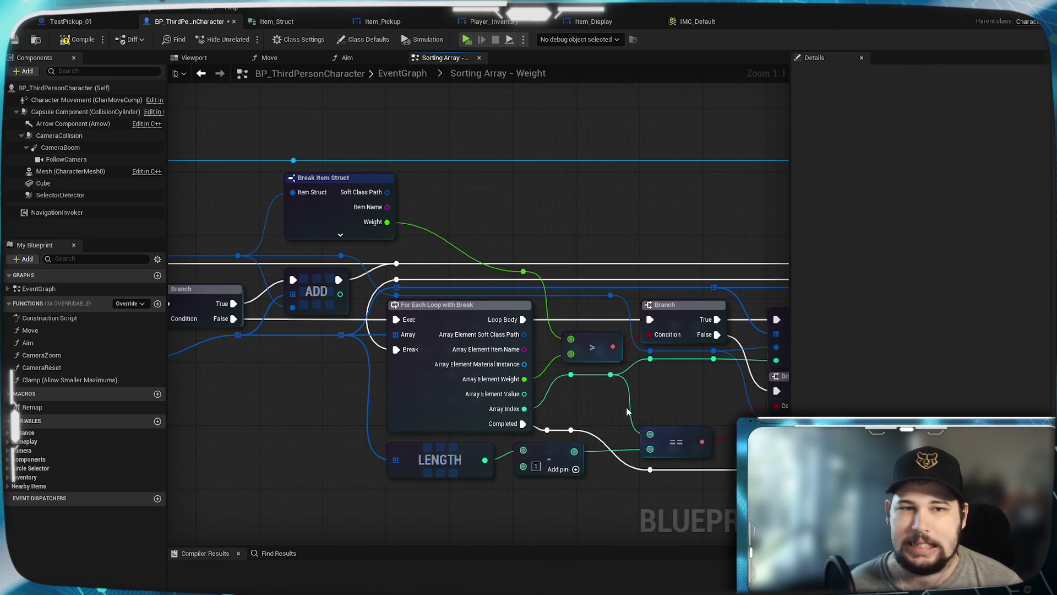
{"action": "left_click_drag", "start_coordinate": [782, 397], "coordinate": [418, 385]}
{"action": "left_click_drag", "start_coordinate": [697, 389], "coordinate": [579, 408]}
Name the Outputs node's pins 'then' and 'Item Actor'.
{"action": "left_click", "coordinate": [582, 259]}
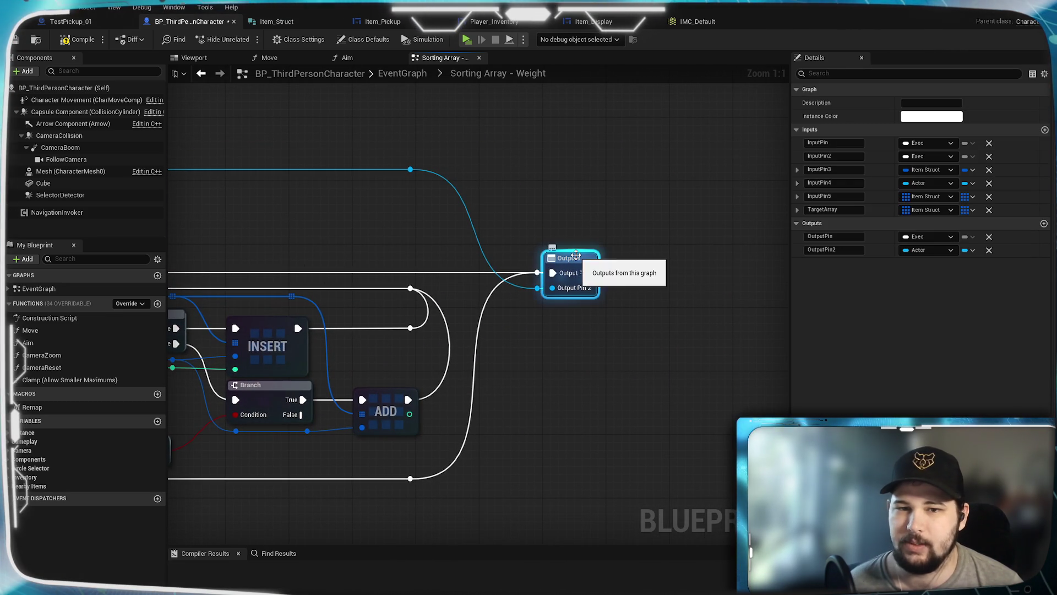
{"action": "left_click", "coordinate": [834, 235]}
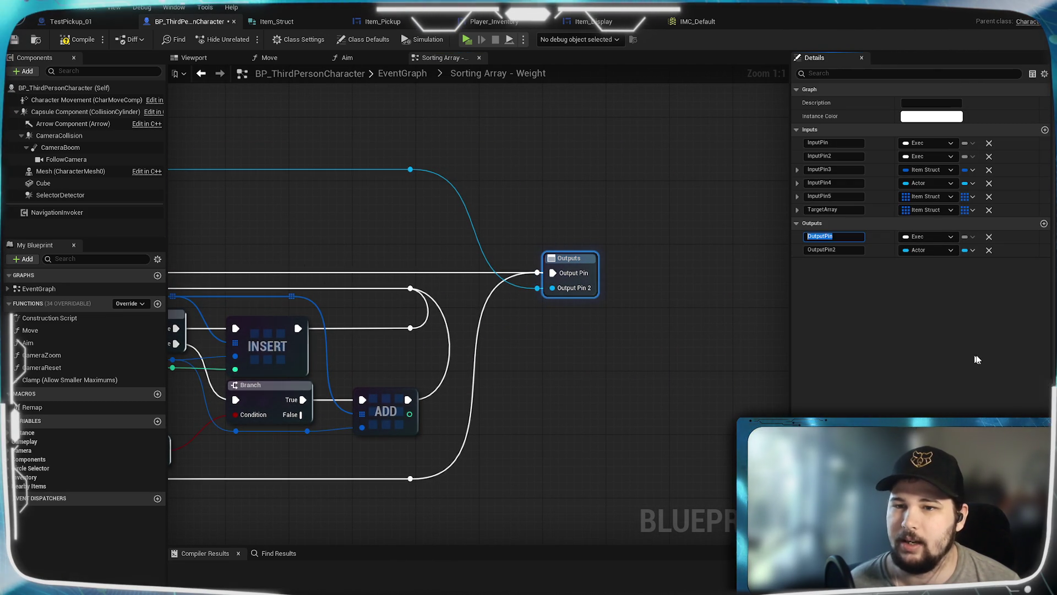
{"action": "type", "text": "thre"}
{"action": "key", "text": "BackSpace"}
{"action": "key", "text": "BackSpace"}
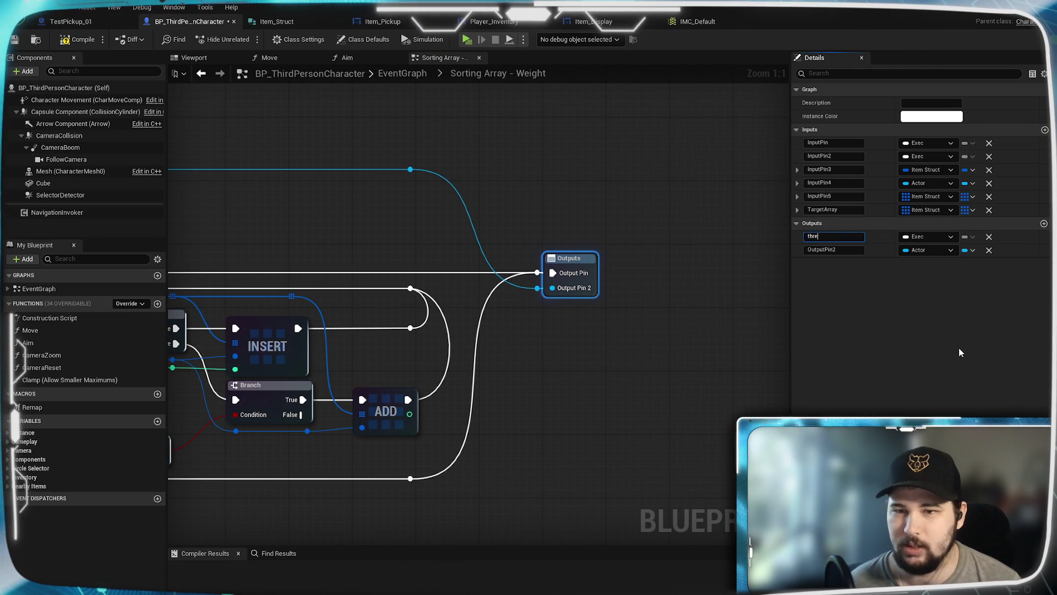
{"action": "type", "text": "en"}
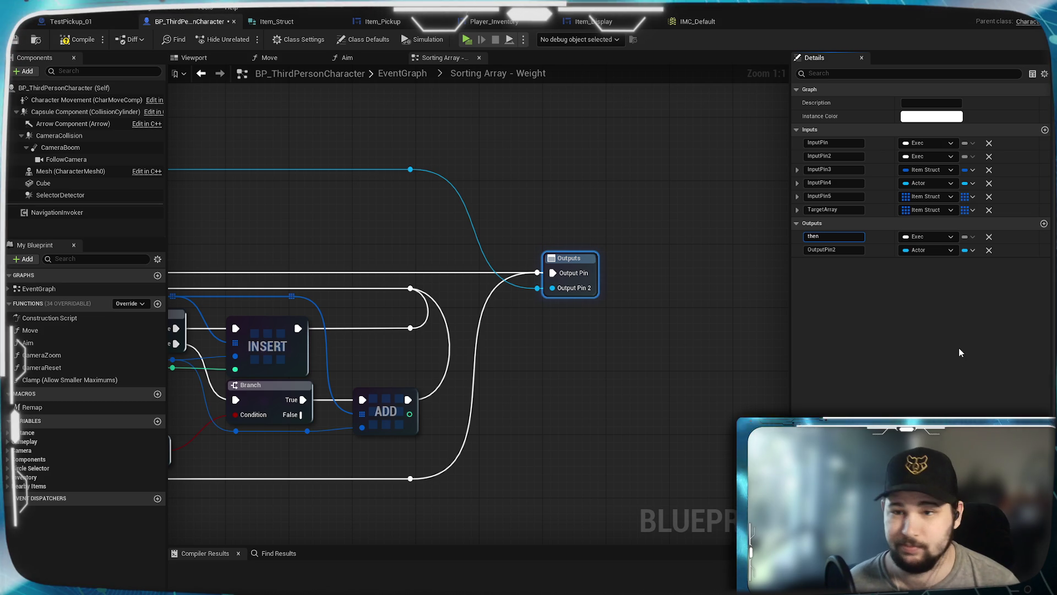
{"action": "key", "text": "Tab"}
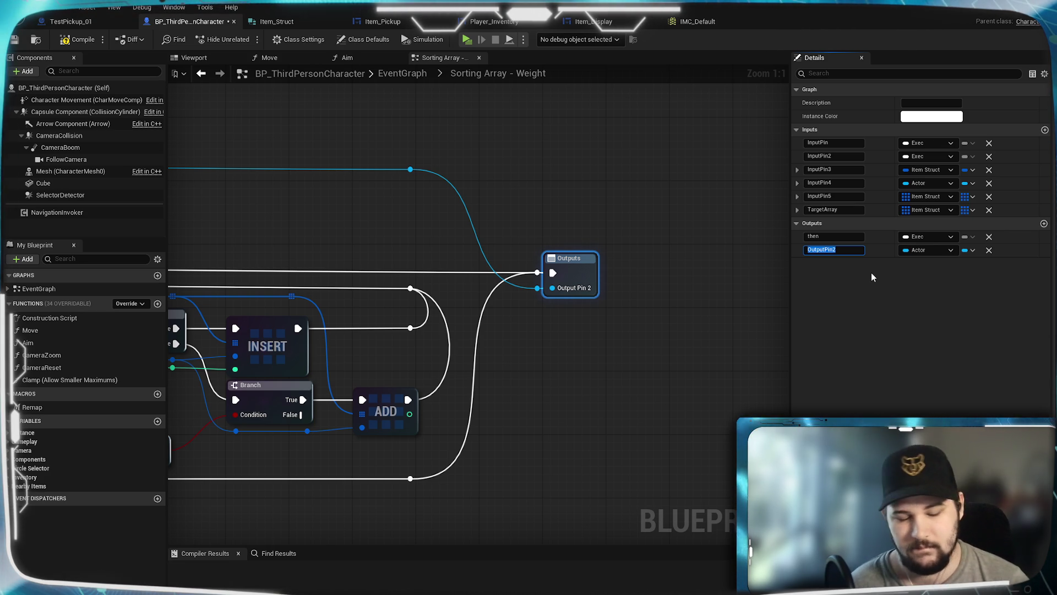
{"action": "type", "text": "Item Actor"}
{"action": "key", "text": "Return"}
{"action": "scroll", "coordinate": [496, 332], "scroll_direction": "down", "scroll_amount": 2}
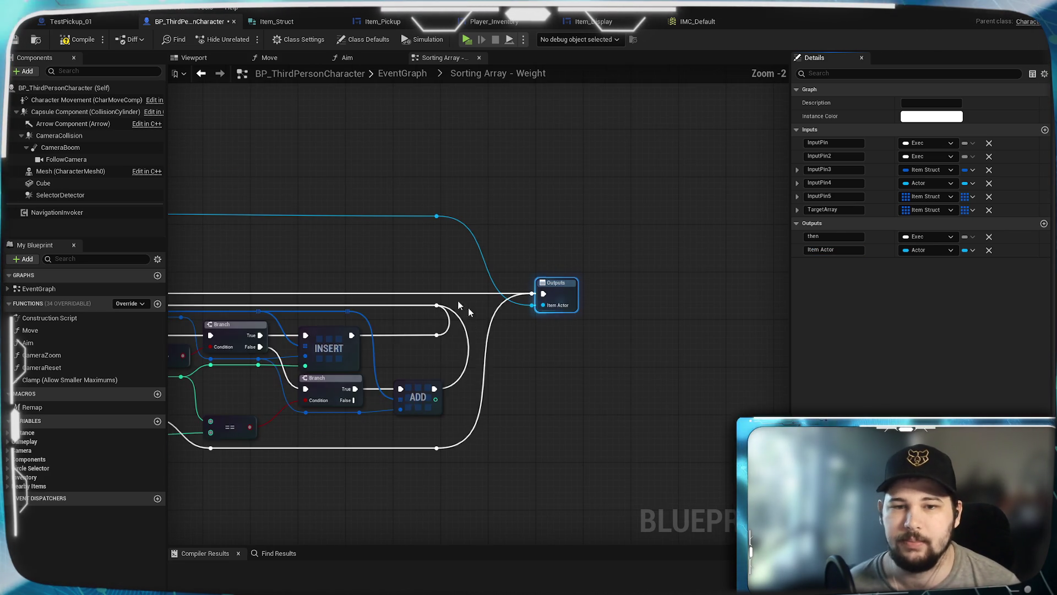
{"action": "scroll", "coordinate": [391, 270], "scroll_direction": "up", "scroll_amount": 2}
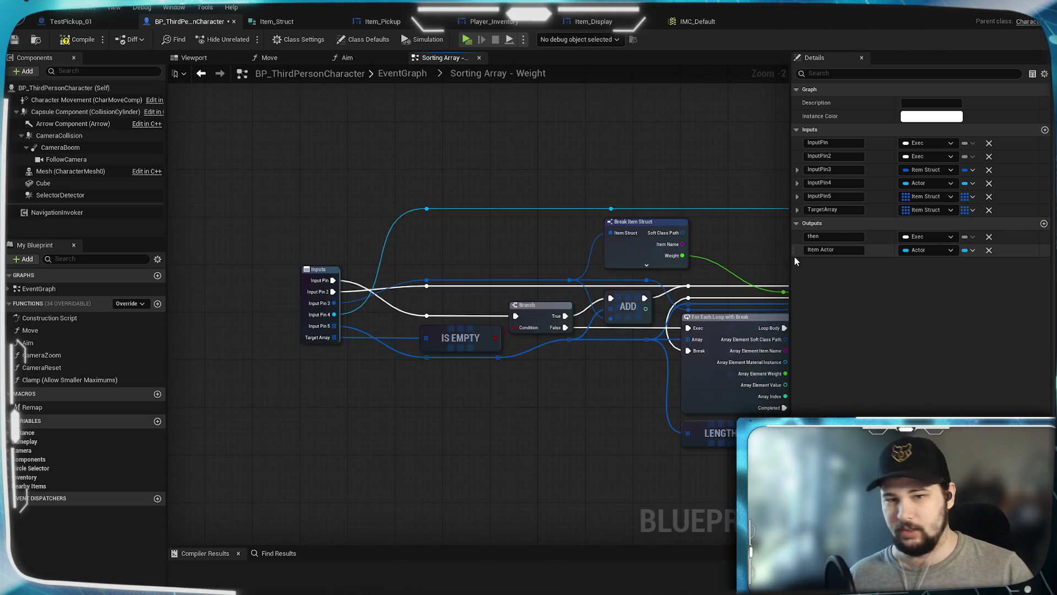
Rename the Inputs node's second pin to 'Bypass'.
{"action": "mouse_move", "coordinate": [391, 269]}
{"action": "left_mouse_down"}
{"action": "mouse_move", "coordinate": [475, 231]}
{"action": "mouse_move", "coordinate": [402, 196]}
{"action": "mouse_move", "coordinate": [663, 220]}
{"action": "mouse_move", "coordinate": [387, 210]}
{"action": "left_mouse_up"}
{"action": "mouse_move", "coordinate": [716, 221]}
{"action": "left_mouse_down"}
{"action": "mouse_move", "coordinate": [385, 232]}
{"action": "mouse_move", "coordinate": [413, 240]}
{"action": "left_mouse_up"}
{"action": "mouse_move", "coordinate": [209, 226]}
{"action": "left_mouse_down"}
{"action": "mouse_move", "coordinate": [116, 224]}
{"action": "mouse_move", "coordinate": [604, 235]}
{"action": "left_mouse_up"}
{"action": "left_click", "coordinate": [389, 278]}
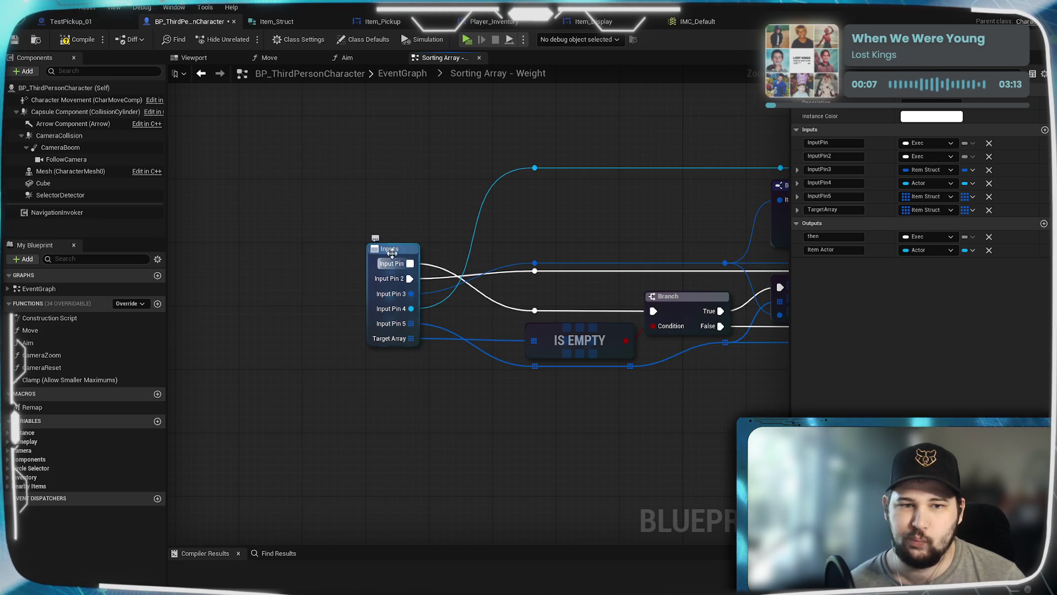
{"action": "left_click", "coordinate": [388, 331]}
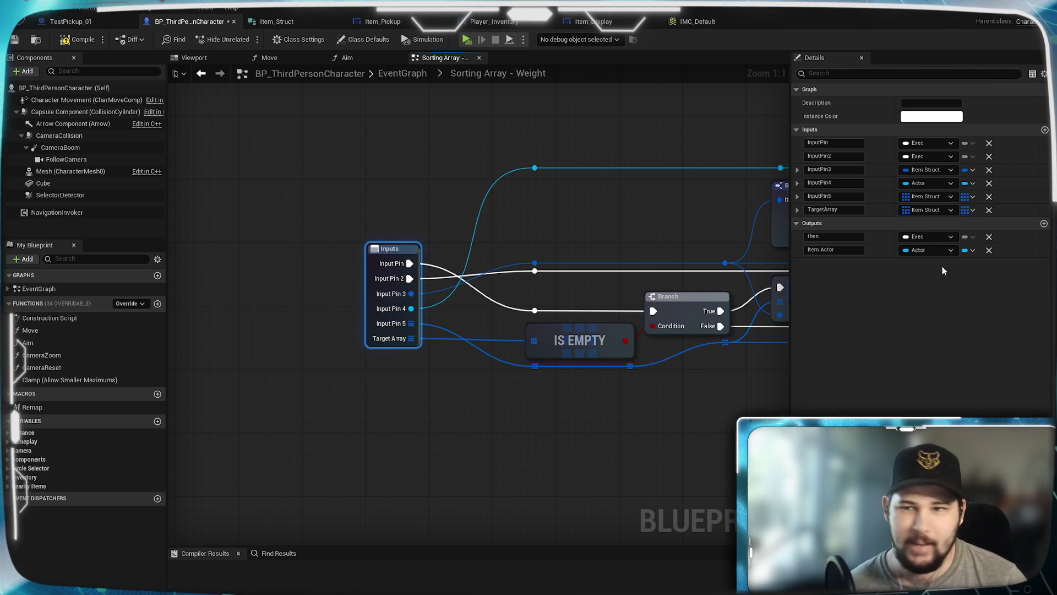
{"action": "left_click", "coordinate": [834, 156]}
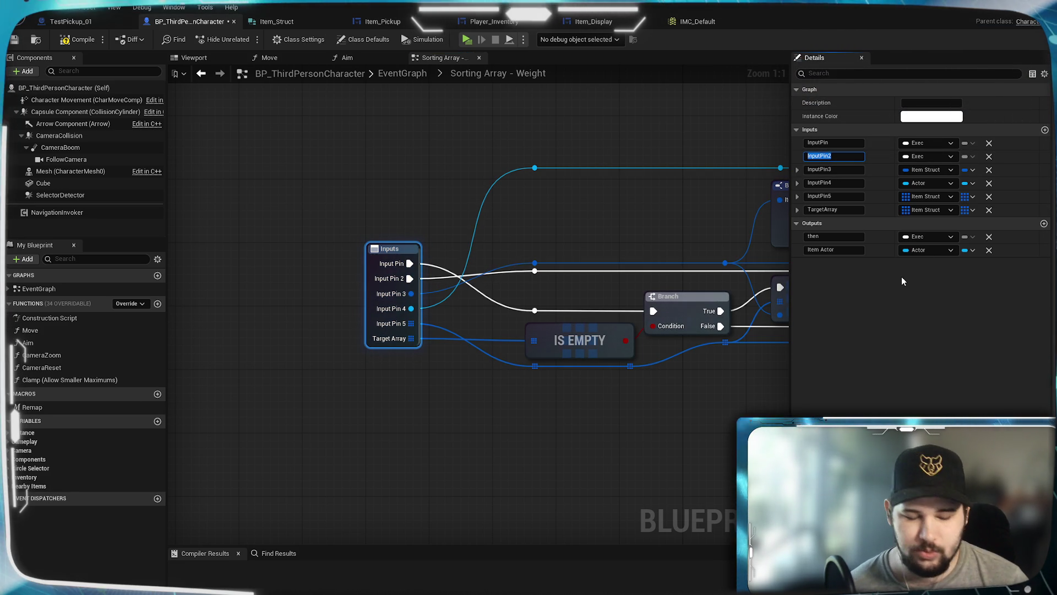
{"action": "type", "text": "Bypass"}
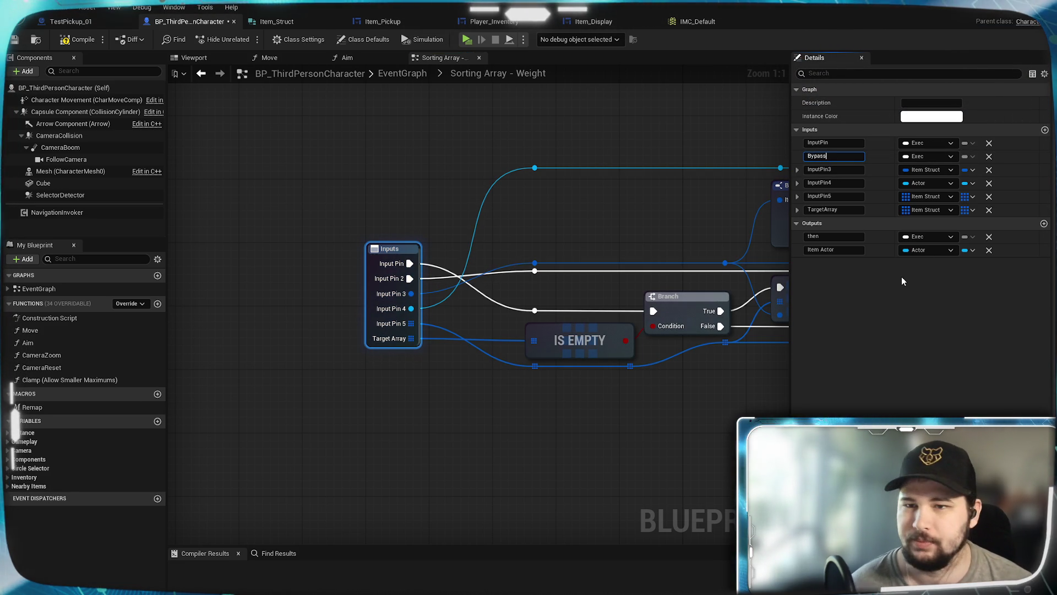
{"action": "key", "text": "Return"}
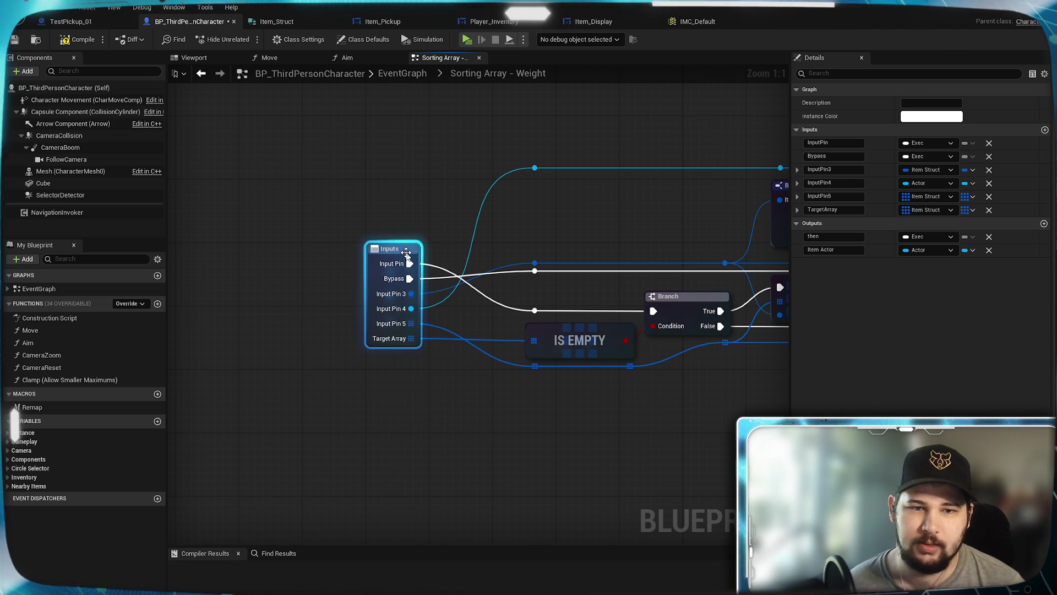
Rename the first input pin to 'execute', fixing the stray typo.
{"action": "mouse_move", "coordinate": [585, 287]}
{"action": "left_mouse_down"}
{"action": "mouse_move", "coordinate": [264, 289]}
{"action": "mouse_move", "coordinate": [548, 283]}
{"action": "left_mouse_up"}
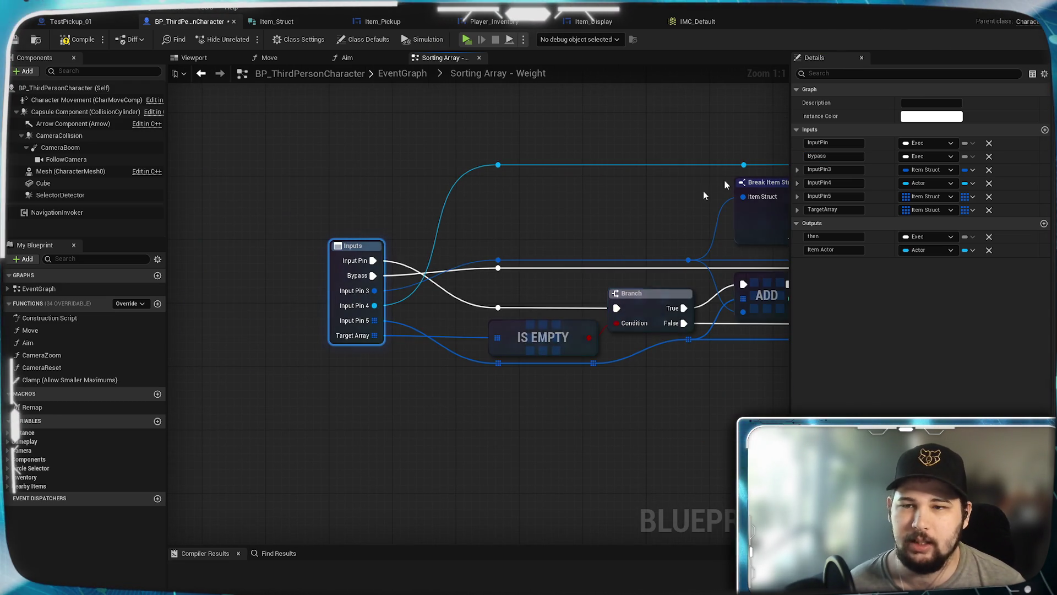
{"action": "left_click", "coordinate": [832, 142]}
{"action": "type", "text": "executew"}
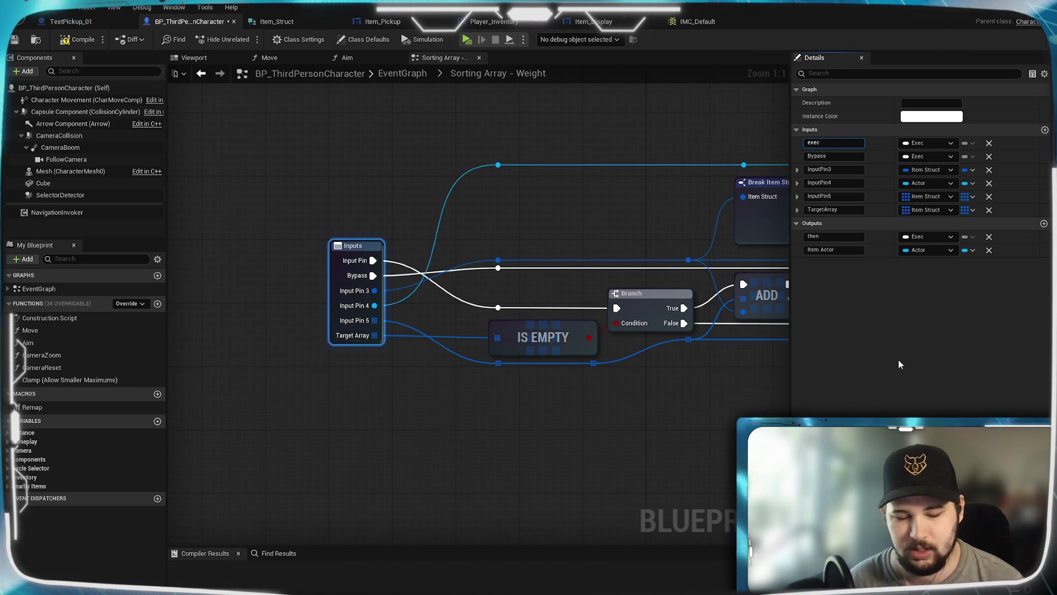
{"action": "key", "text": "Return"}
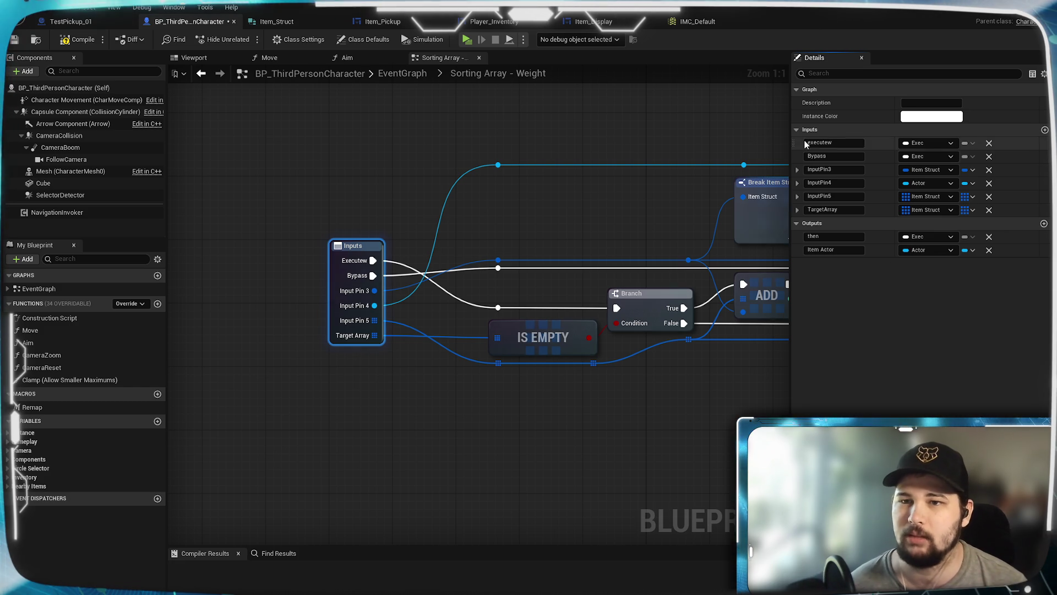
{"action": "left_click", "coordinate": [838, 143]}
{"action": "key", "text": "BackSpace"}
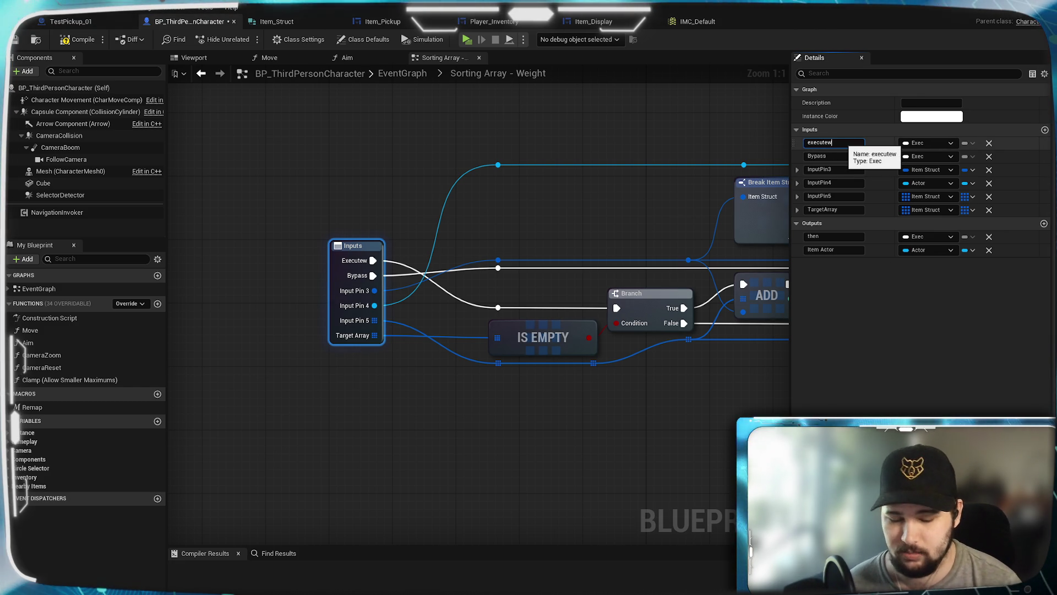
{"action": "key", "text": "Return"}
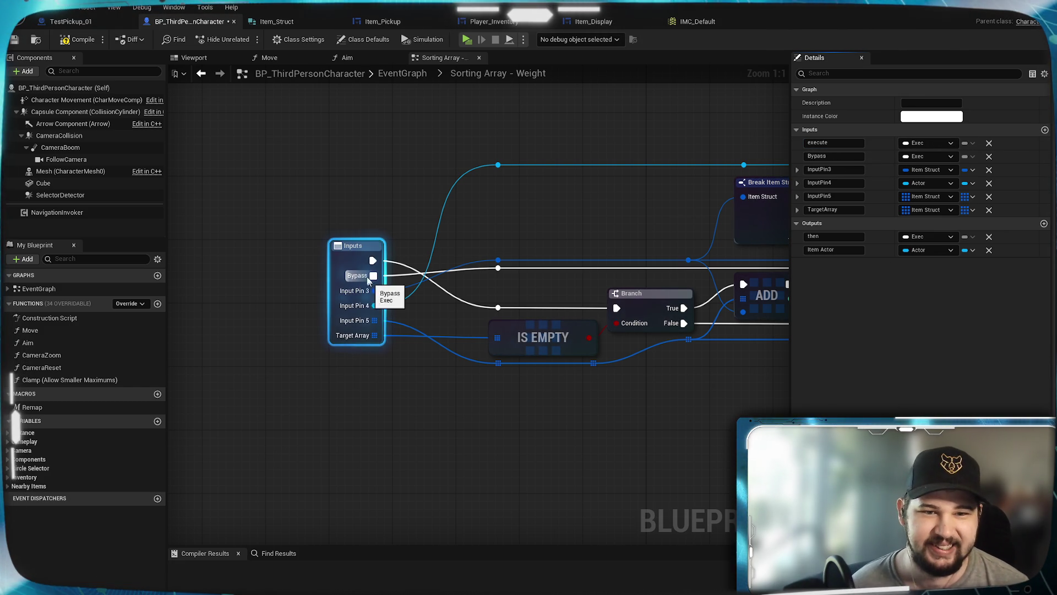
Reorder the inputs so Bypass sits above execute.
{"action": "left_click_drag", "start_coordinate": [357, 261], "coordinate": [356, 252]}
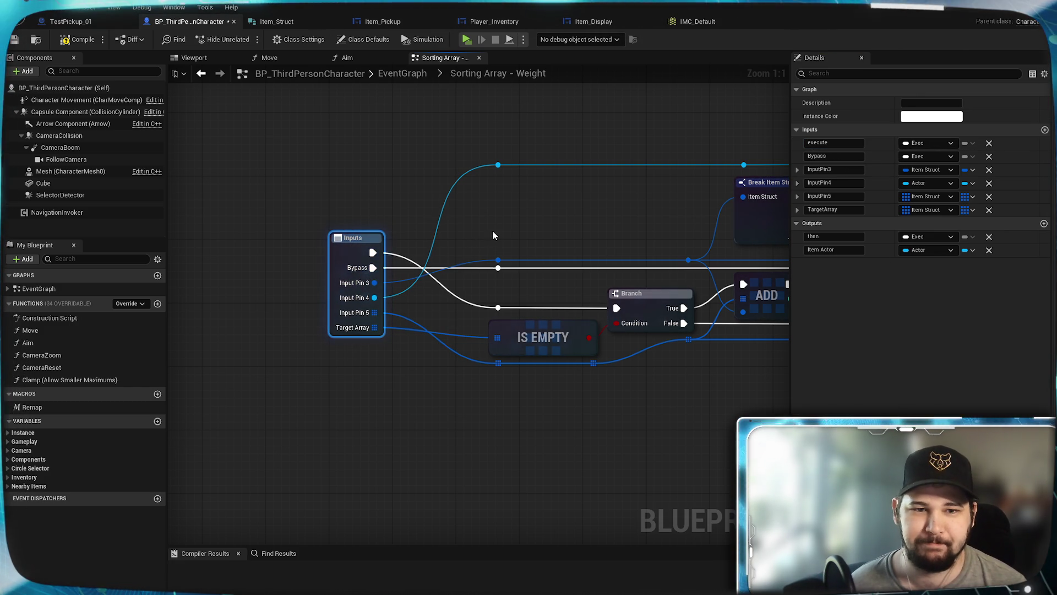
{"action": "left_click_drag", "start_coordinate": [792, 157], "coordinate": [792, 142]}
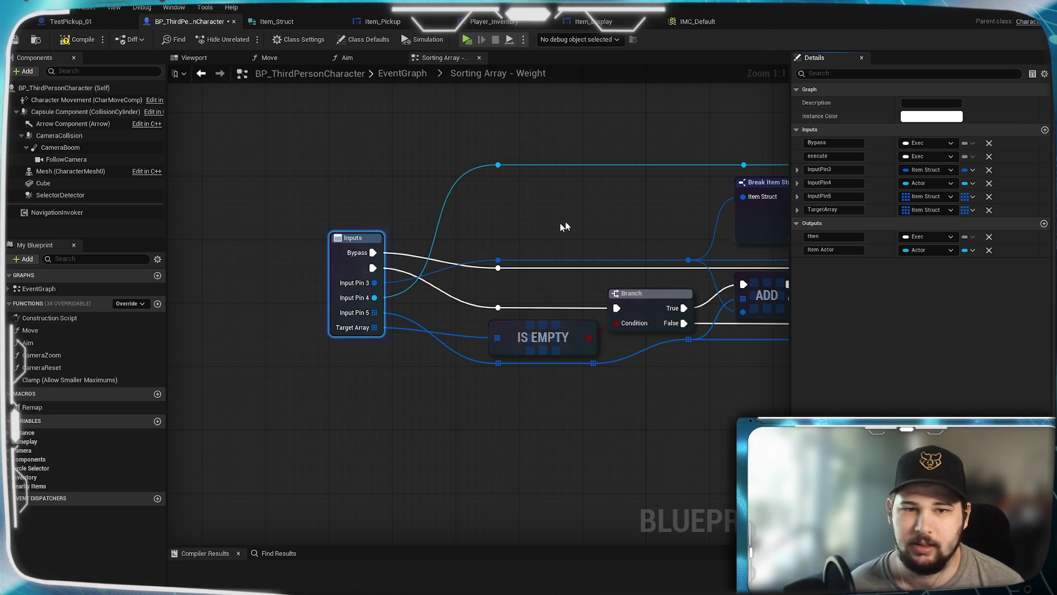
{"action": "left_click_drag", "start_coordinate": [353, 267], "coordinate": [353, 283]}
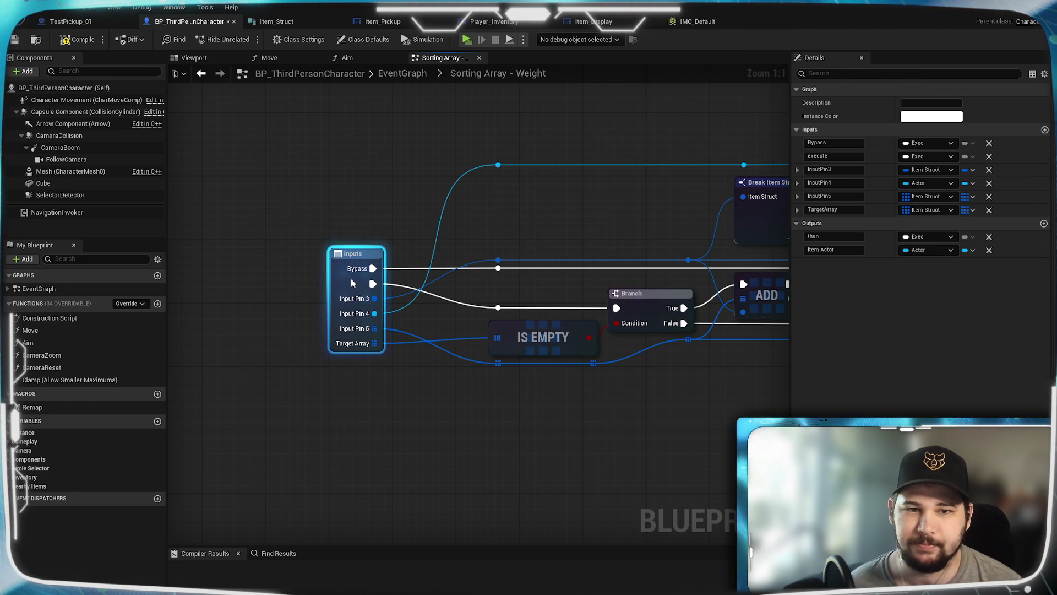
{"action": "left_click", "coordinate": [295, 378]}
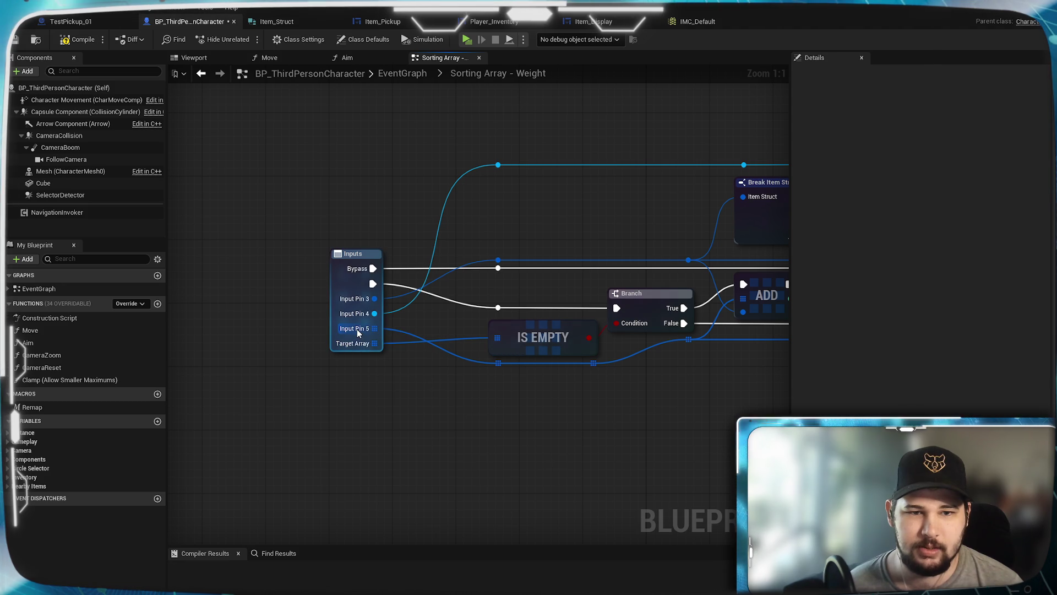
{"action": "mouse_move", "coordinate": [359, 334]}
{"action": "left_mouse_down"}
{"action": "mouse_move", "coordinate": [498, 408]}
{"action": "mouse_move", "coordinate": [484, 430]}
{"action": "mouse_move", "coordinate": [587, 385]}
{"action": "mouse_move", "coordinate": [483, 412]}
{"action": "left_mouse_up"}
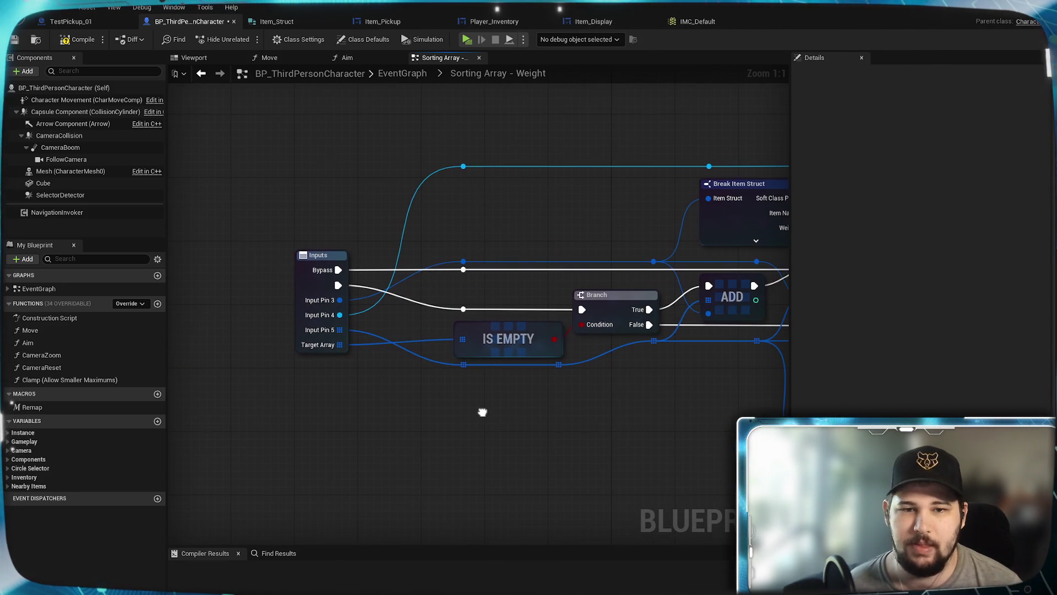
Delete the TargetArray input and rename Input Pin 5, wired into IS EMPTY, to 'Sorting Array'.
{"action": "left_click", "coordinate": [321, 276]}
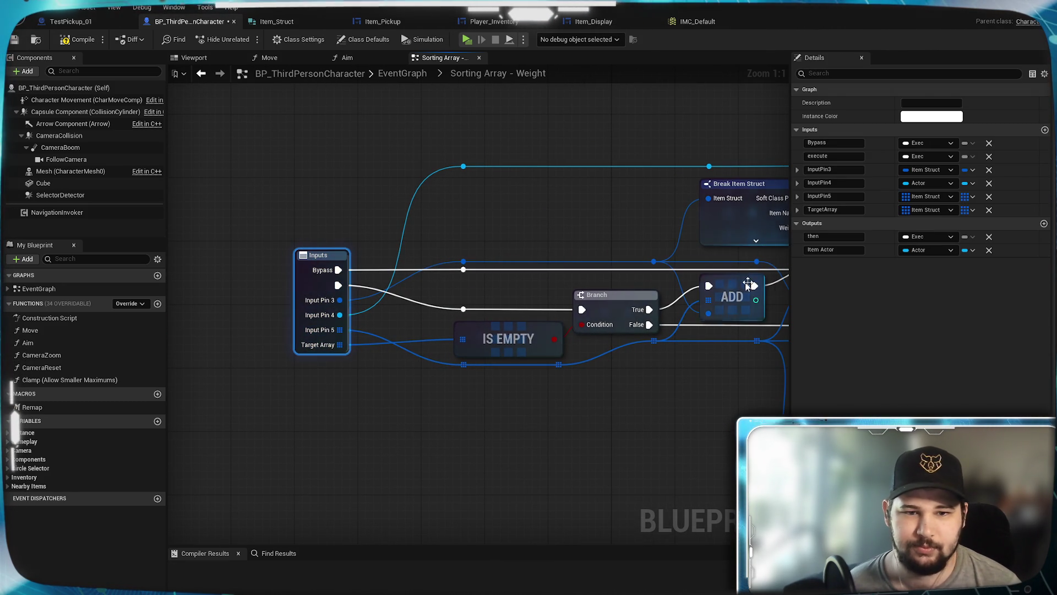
{"action": "left_click", "coordinate": [989, 210]}
{"action": "left_click_drag", "start_coordinate": [335, 330], "coordinate": [463, 339]}
{"action": "left_click", "coordinate": [833, 197]}
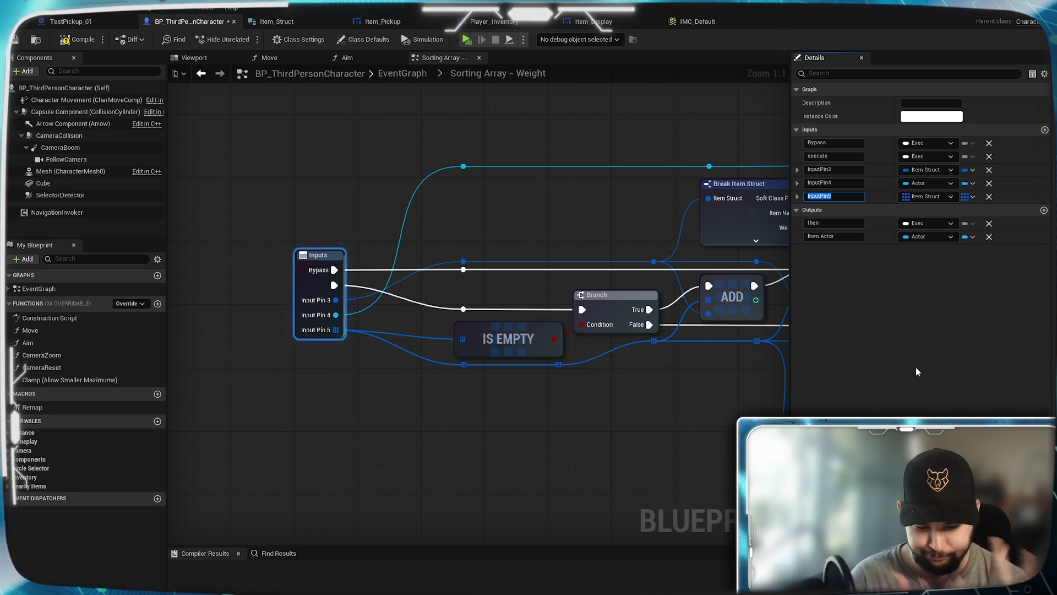
{"action": "type", "text": "S"}
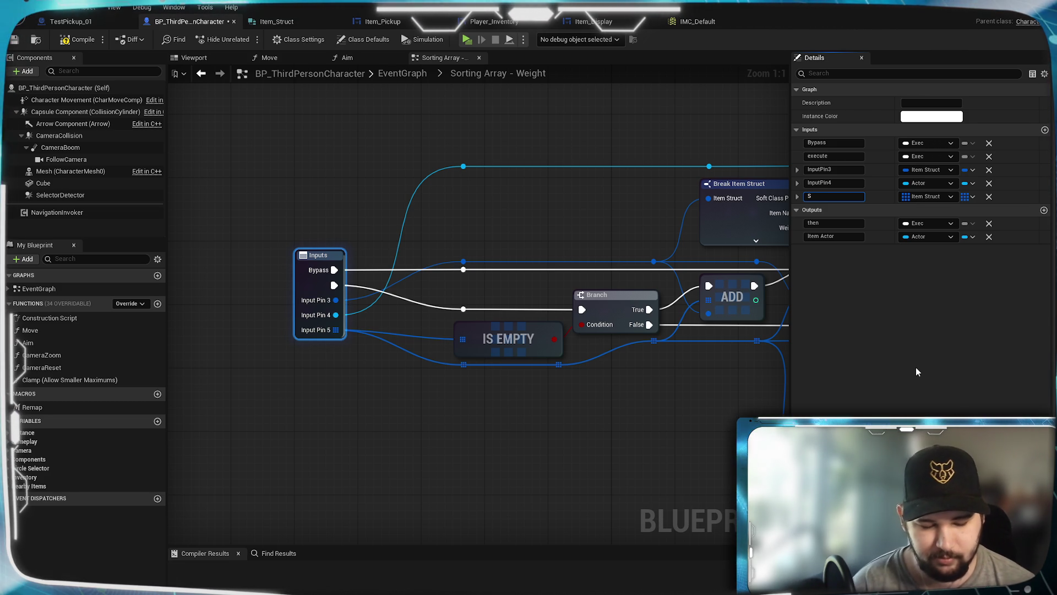
{"action": "type", "text": "orting Array"}
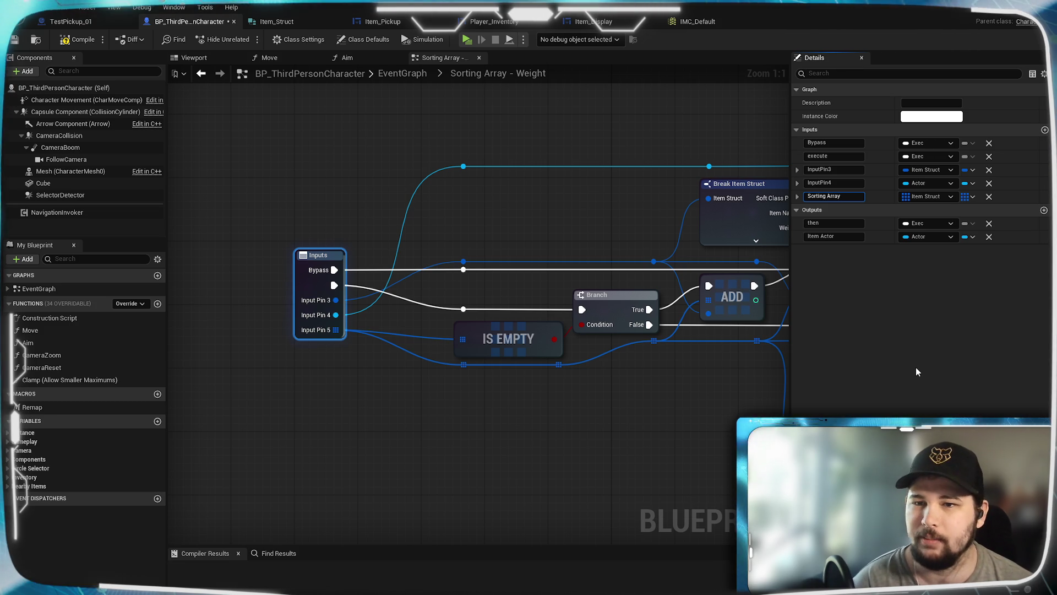
{"action": "key", "text": "Return"}
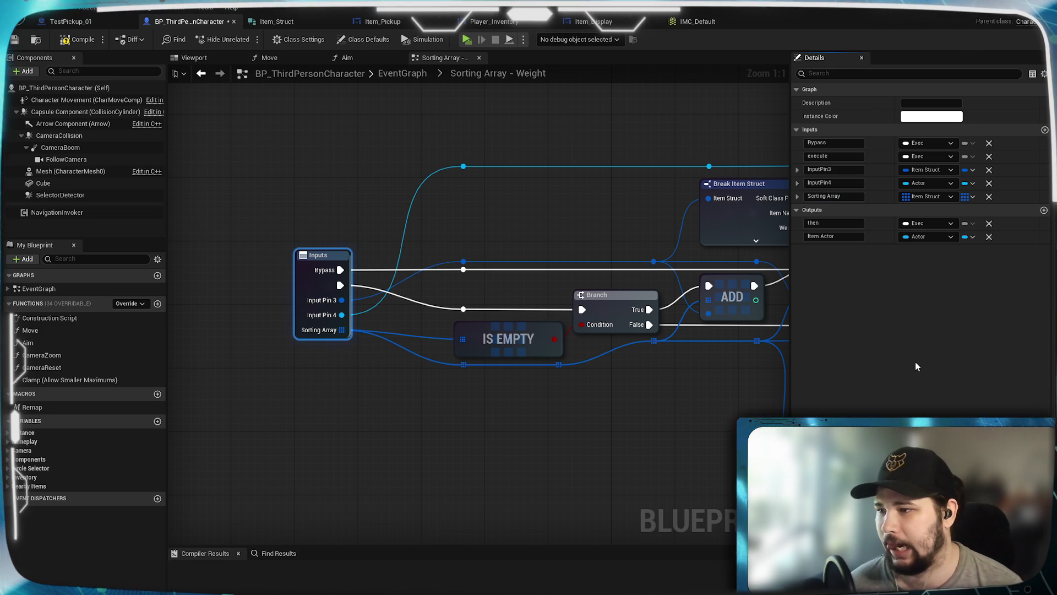
Review the loop, INSERT, ADD and Outputs nodes, then return to the main EventGraph.
{"action": "mouse_move", "coordinate": [618, 233]}
{"action": "left_mouse_down"}
{"action": "mouse_move", "coordinate": [174, 248]}
{"action": "mouse_move", "coordinate": [716, 259]}
{"action": "mouse_move", "coordinate": [520, 243]}
{"action": "mouse_move", "coordinate": [280, 300]}
{"action": "left_mouse_up"}
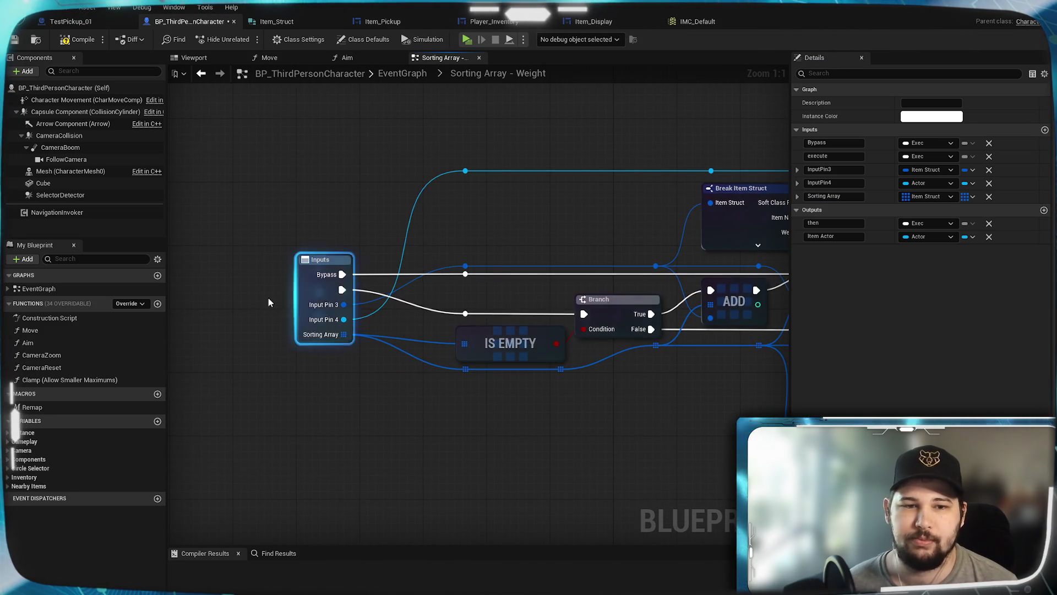
{"action": "mouse_move", "coordinate": [760, 259]}
{"action": "left_mouse_down"}
{"action": "mouse_move", "coordinate": [180, 258]}
{"action": "mouse_move", "coordinate": [589, 252]}
{"action": "left_mouse_up"}
{"action": "mouse_move", "coordinate": [171, 249]}
{"action": "left_mouse_down"}
{"action": "mouse_move", "coordinate": [531, 239]}
{"action": "mouse_move", "coordinate": [112, 204]}
{"action": "left_mouse_up"}
{"action": "mouse_move", "coordinate": [606, 248]}
{"action": "left_mouse_down"}
{"action": "mouse_move", "coordinate": [486, 233]}
{"action": "mouse_move", "coordinate": [310, 234]}
{"action": "left_mouse_up"}
{"action": "mouse_move", "coordinate": [428, 298]}
{"action": "left_mouse_down"}
{"action": "mouse_move", "coordinate": [235, 158]}
{"action": "mouse_move", "coordinate": [629, 237]}
{"action": "left_mouse_up"}
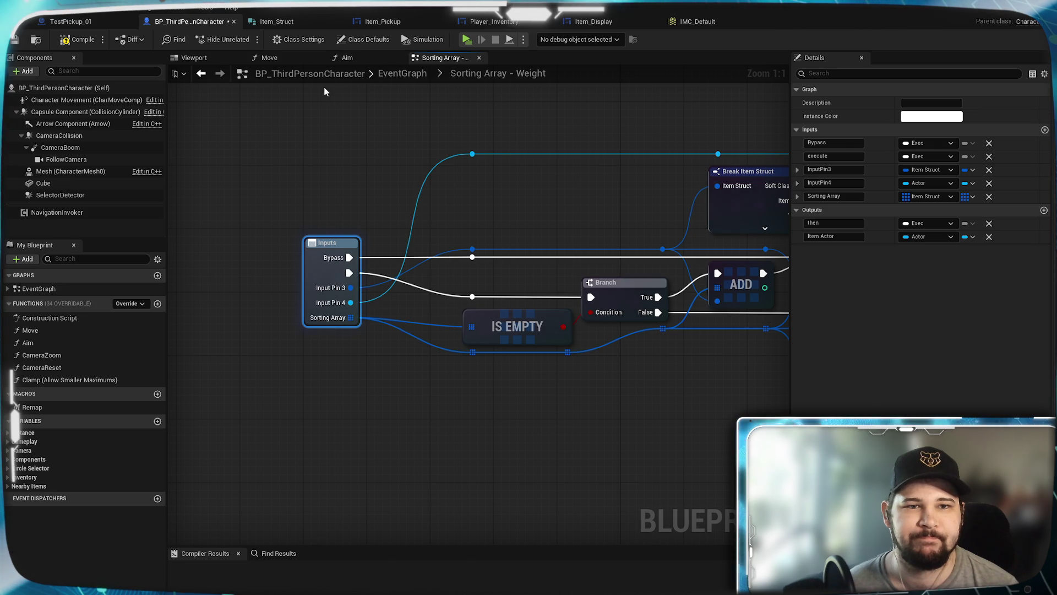
{"action": "left_click", "coordinate": [402, 73]}
Move the ADD and Nearby Item Destroy List nodes beside the collapsed weight node.
{"action": "scroll", "coordinate": [613, 436], "scroll_direction": "up", "scroll_amount": 3}
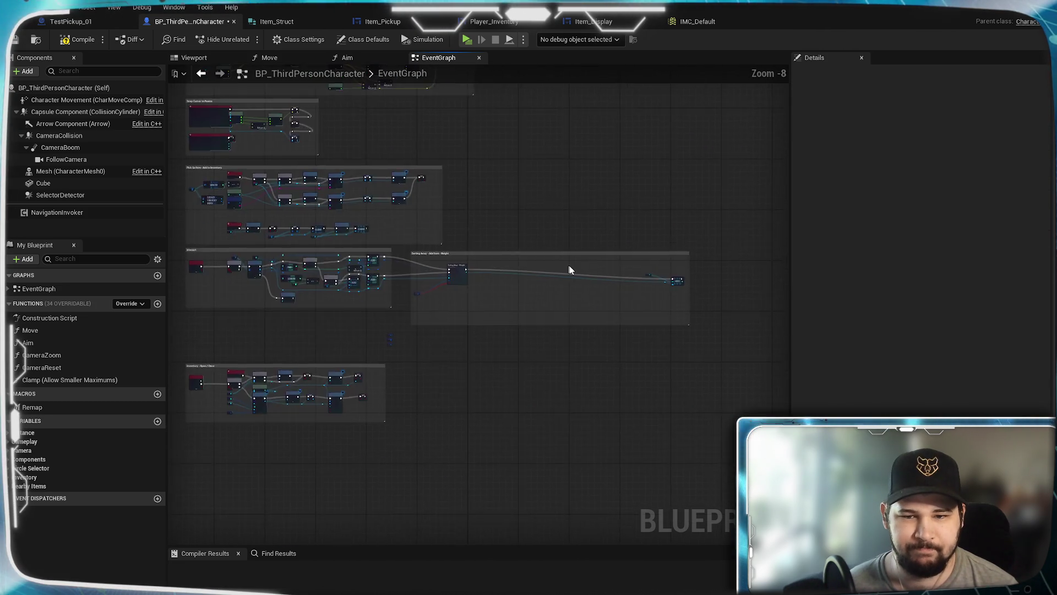
{"action": "scroll", "coordinate": [432, 333], "scroll_direction": "up", "scroll_amount": 6}
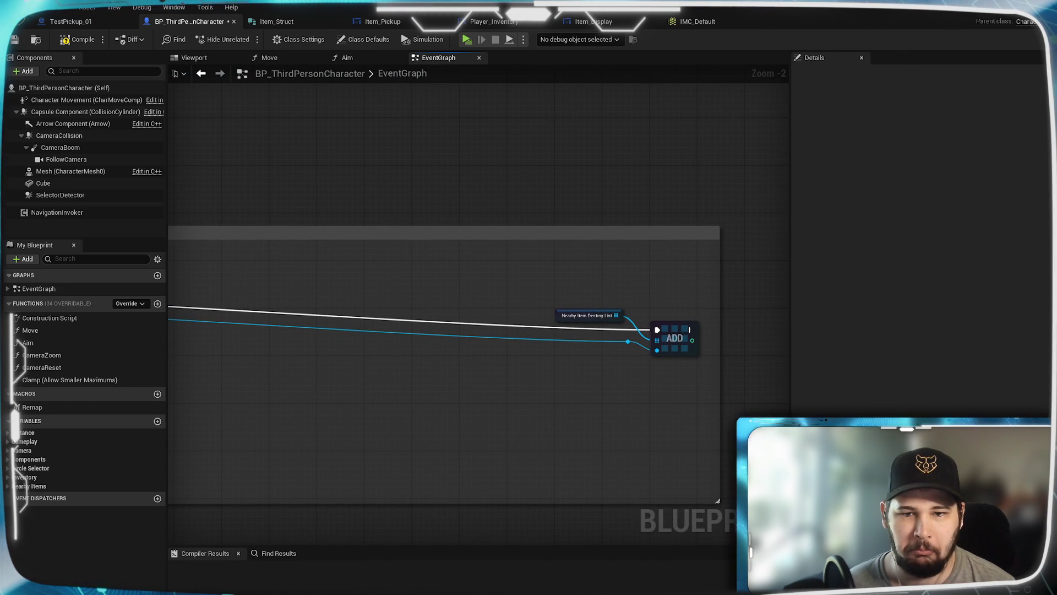
{"action": "mouse_move", "coordinate": [485, 352]}
{"action": "left_mouse_down"}
{"action": "mouse_move", "coordinate": [719, 349]}
{"action": "mouse_move", "coordinate": [67, 328]}
{"action": "left_mouse_up"}
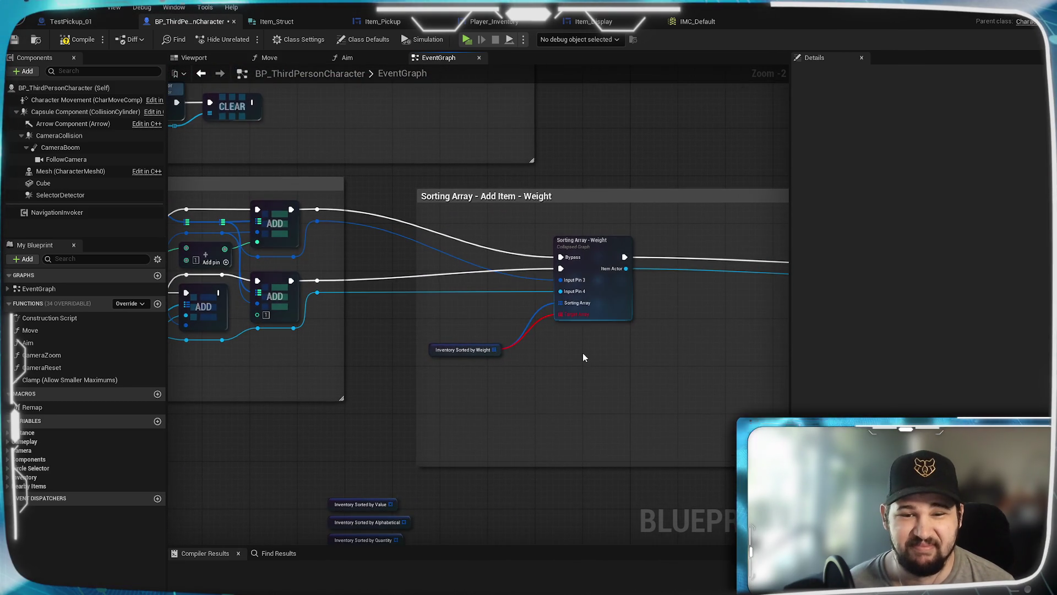
{"action": "left_click_drag", "start_coordinate": [582, 353], "coordinate": [453, 313]}
{"action": "scroll", "coordinate": [782, 303], "scroll_direction": "down", "scroll_amount": 3}
{"action": "scroll", "coordinate": [654, 337], "scroll_direction": "up", "scroll_amount": 3}
{"action": "mouse_move", "coordinate": [670, 347]}
{"action": "left_mouse_down"}
{"action": "mouse_move", "coordinate": [472, 349]}
{"action": "mouse_move", "coordinate": [174, 288]}
{"action": "mouse_move", "coordinate": [765, 357]}
{"action": "mouse_move", "coordinate": [410, 343]}
{"action": "left_mouse_up"}
{"action": "mouse_move", "coordinate": [217, 372]}
{"action": "left_mouse_down"}
{"action": "mouse_move", "coordinate": [502, 380]}
{"action": "mouse_move", "coordinate": [572, 355]}
{"action": "left_mouse_up"}
Connect Inventory Sorted by Weight to the ADD node.
{"action": "right_click", "coordinate": [573, 355]}
{"action": "left_click", "coordinate": [342, 291]}
{"action": "mouse_move", "coordinate": [304, 257]}
{"action": "left_mouse_down"}
{"action": "mouse_move", "coordinate": [540, 378]}
{"action": "mouse_move", "coordinate": [831, 324]}
{"action": "mouse_move", "coordinate": [563, 336]}
{"action": "left_mouse_up"}
{"action": "double_click", "coordinate": [530, 328]}
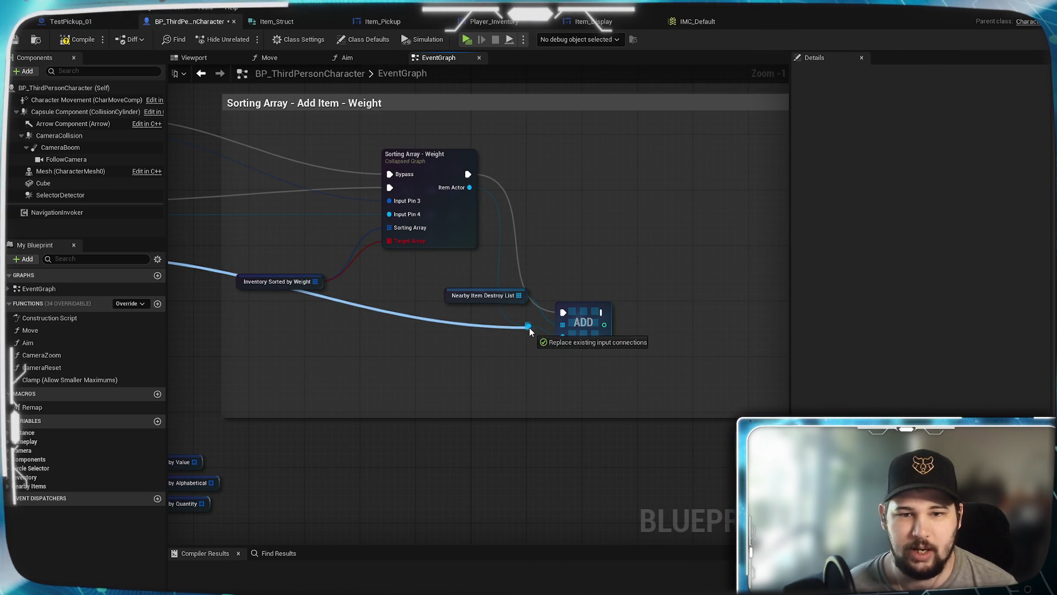
{"action": "mouse_move", "coordinate": [347, 392]}
{"action": "left_mouse_down"}
{"action": "mouse_move", "coordinate": [609, 401]}
{"action": "mouse_move", "coordinate": [373, 436]}
{"action": "mouse_move", "coordinate": [437, 453]}
{"action": "mouse_move", "coordinate": [439, 427]}
{"action": "left_mouse_up"}
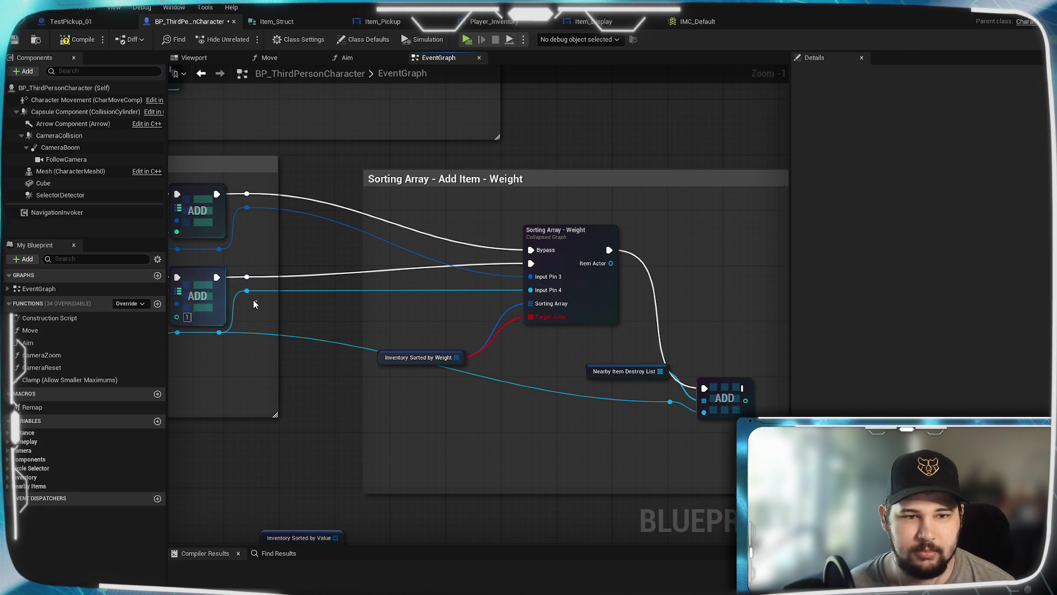
Open the Sorting Array - Weight collapsed graph from its node.
{"action": "left_click", "coordinate": [585, 288]}
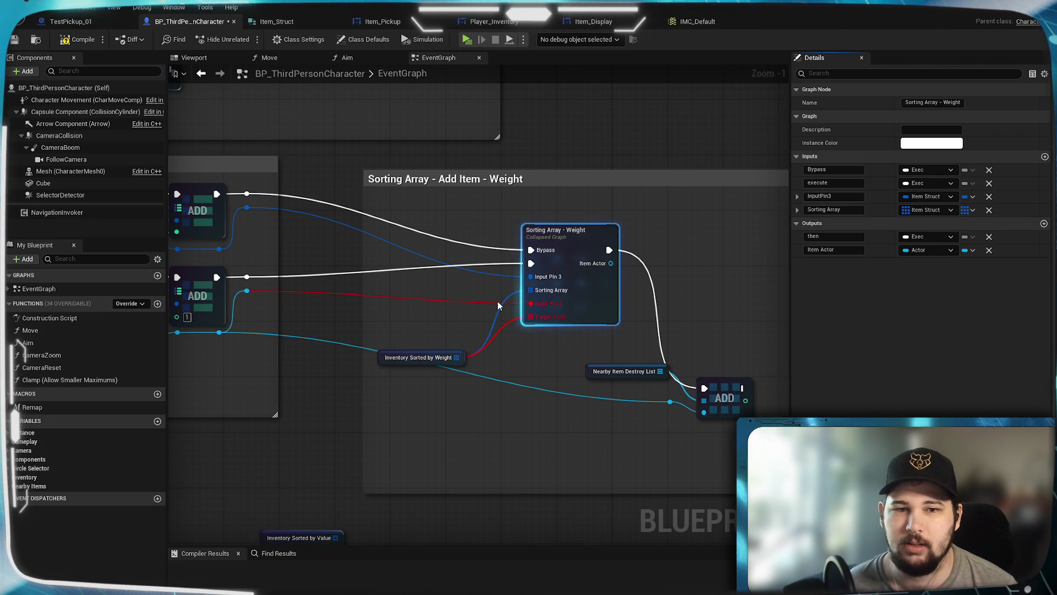
{"action": "right_click", "coordinate": [597, 304]}
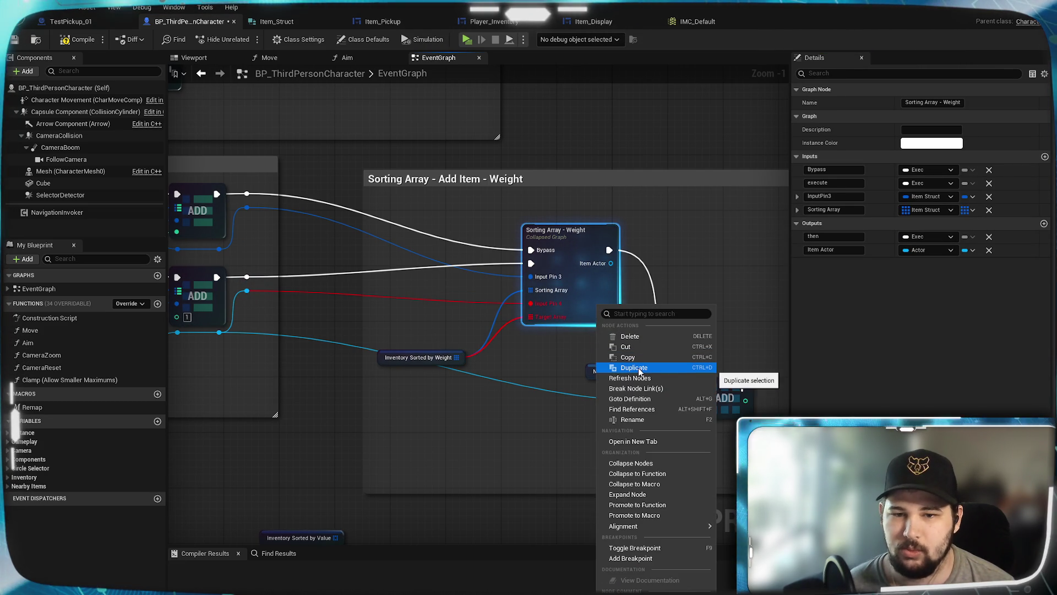
{"action": "key", "text": "Escape"}
{"action": "double_click", "coordinate": [606, 290]}
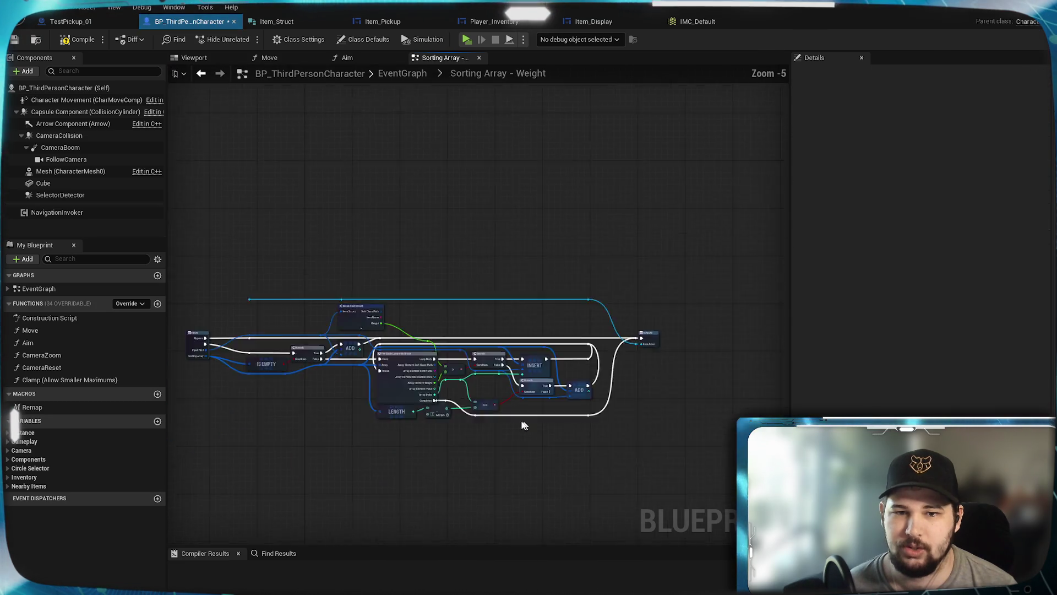
Delete the reroute wire and point, remove the Item Actor output, and wire exec into Outputs.
{"action": "mouse_move", "coordinate": [277, 217]}
{"action": "left_mouse_down"}
{"action": "mouse_move", "coordinate": [614, 250]}
{"action": "mouse_move", "coordinate": [653, 241]}
{"action": "left_mouse_up"}
{"action": "key", "text": "Delete"}
{"action": "left_click", "coordinate": [691, 284]}
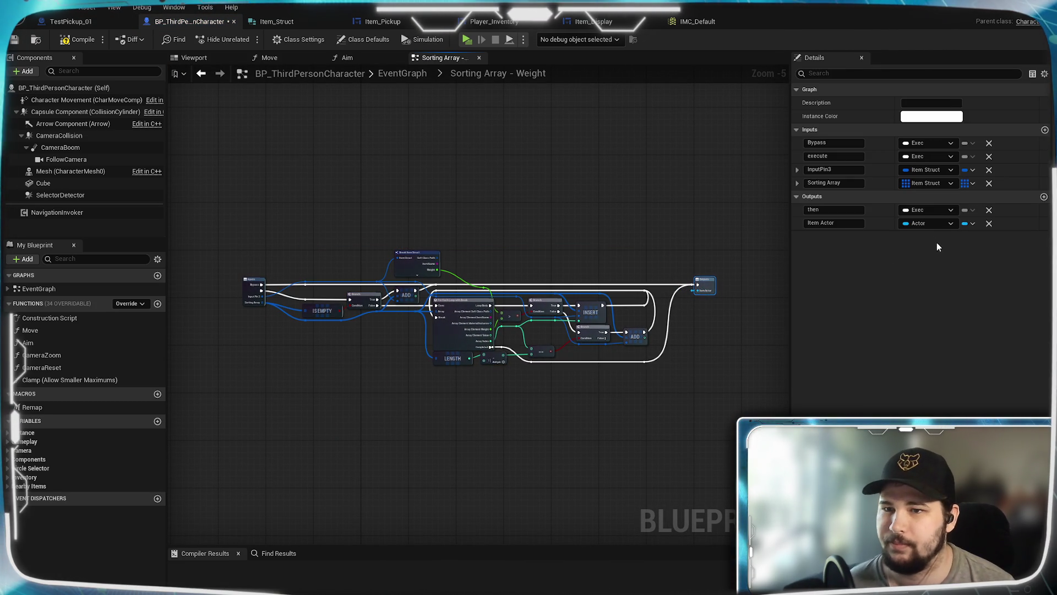
{"action": "left_click", "coordinate": [989, 223]}
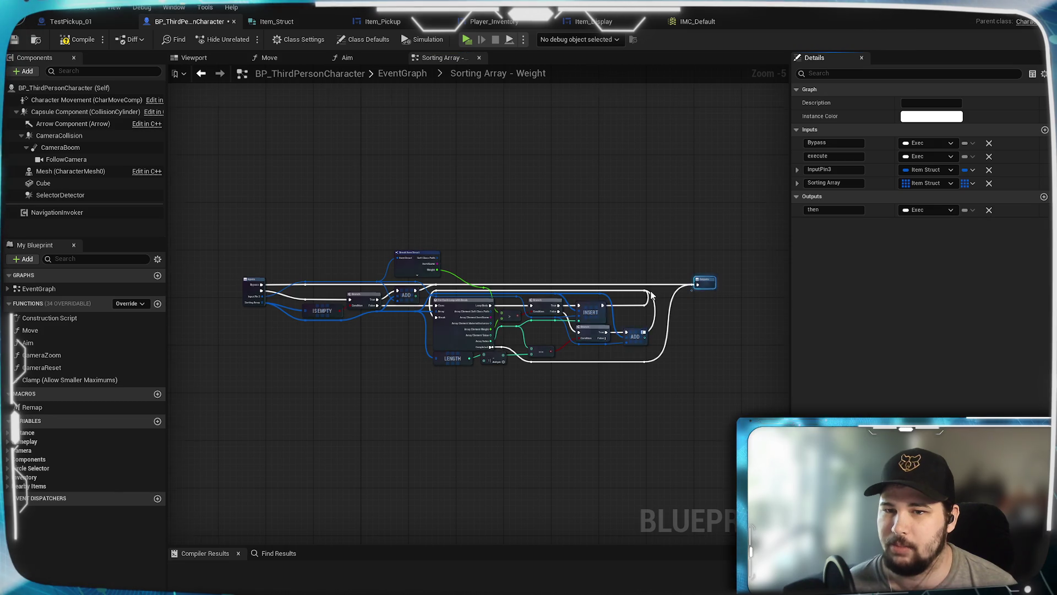
{"action": "scroll", "coordinate": [656, 292], "scroll_direction": "up", "scroll_amount": 5}
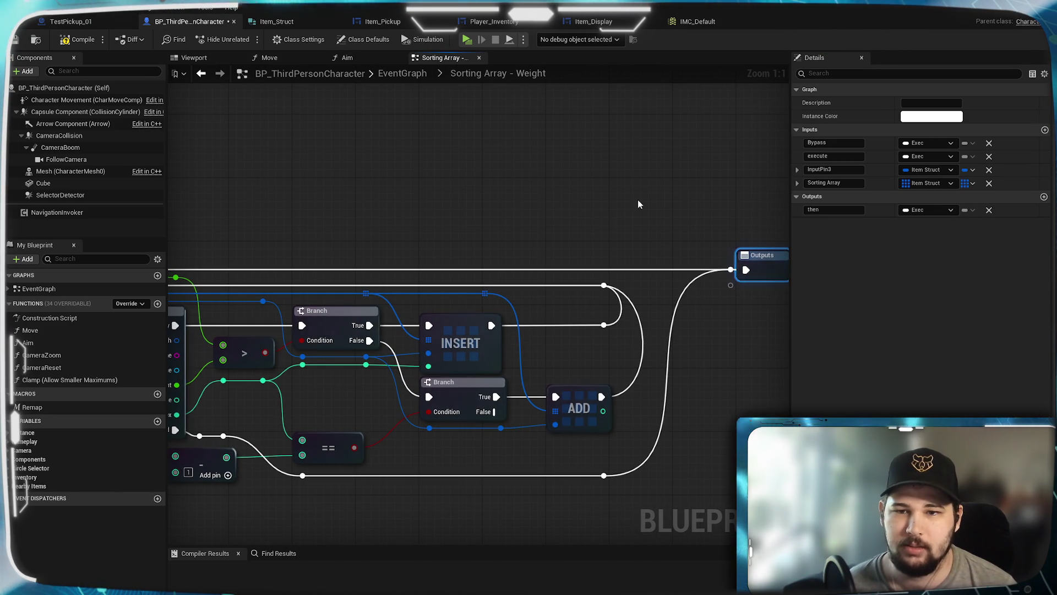
{"action": "left_click_drag", "start_coordinate": [544, 300], "coordinate": [562, 281]}
{"action": "key", "text": "Delete"}
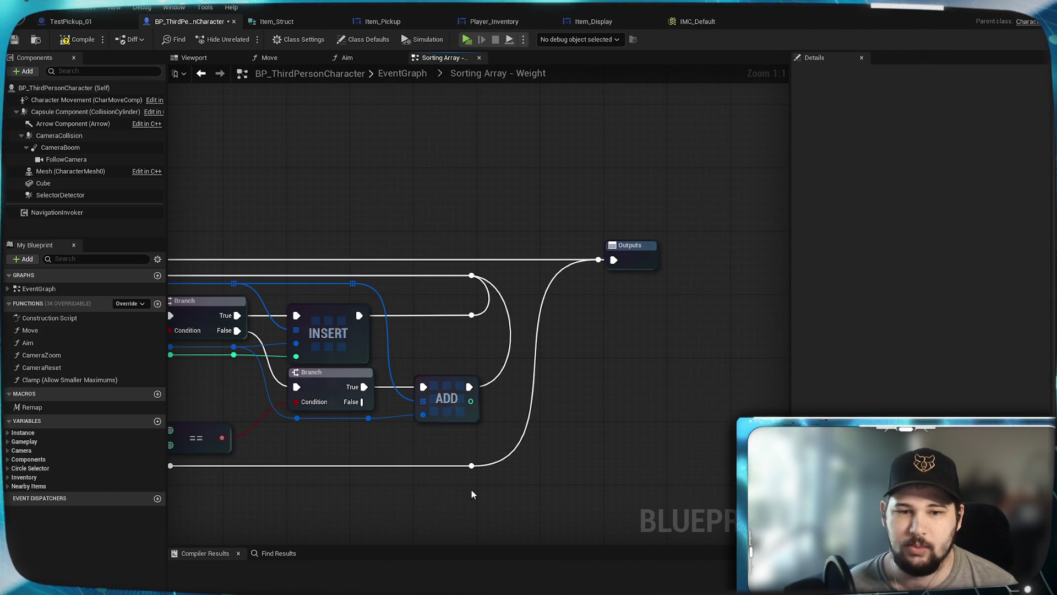
{"action": "mouse_move", "coordinate": [470, 465]}
{"action": "left_mouse_down"}
{"action": "mouse_move", "coordinate": [631, 284]}
{"action": "mouse_move", "coordinate": [613, 259]}
{"action": "left_mouse_up"}
Rename the Inputs node's InputPin3 to 'Item Struct'.
{"action": "scroll", "coordinate": [610, 333], "scroll_direction": "down", "scroll_amount": 1}
{"action": "left_click_drag", "start_coordinate": [744, 249], "coordinate": [794, 246]}
{"action": "mouse_move", "coordinate": [380, 275]}
{"action": "left_mouse_down"}
{"action": "mouse_move", "coordinate": [633, 268]}
{"action": "mouse_move", "coordinate": [585, 286]}
{"action": "mouse_move", "coordinate": [267, 278]}
{"action": "left_mouse_up"}
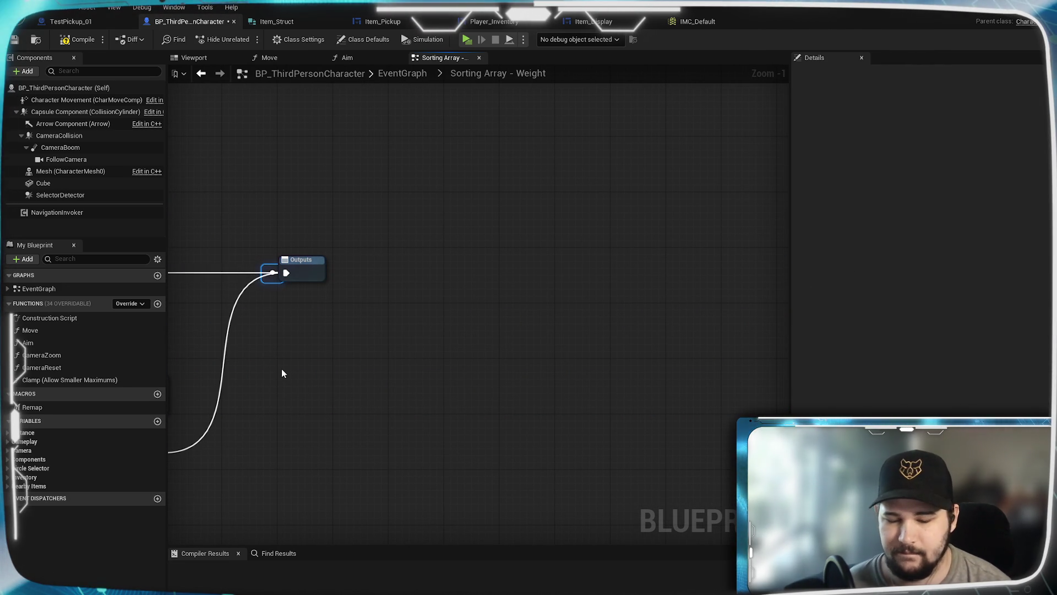
{"action": "mouse_move", "coordinate": [287, 336]}
{"action": "left_mouse_down"}
{"action": "mouse_move", "coordinate": [604, 316]}
{"action": "mouse_move", "coordinate": [346, 265]}
{"action": "mouse_move", "coordinate": [695, 224]}
{"action": "left_mouse_up"}
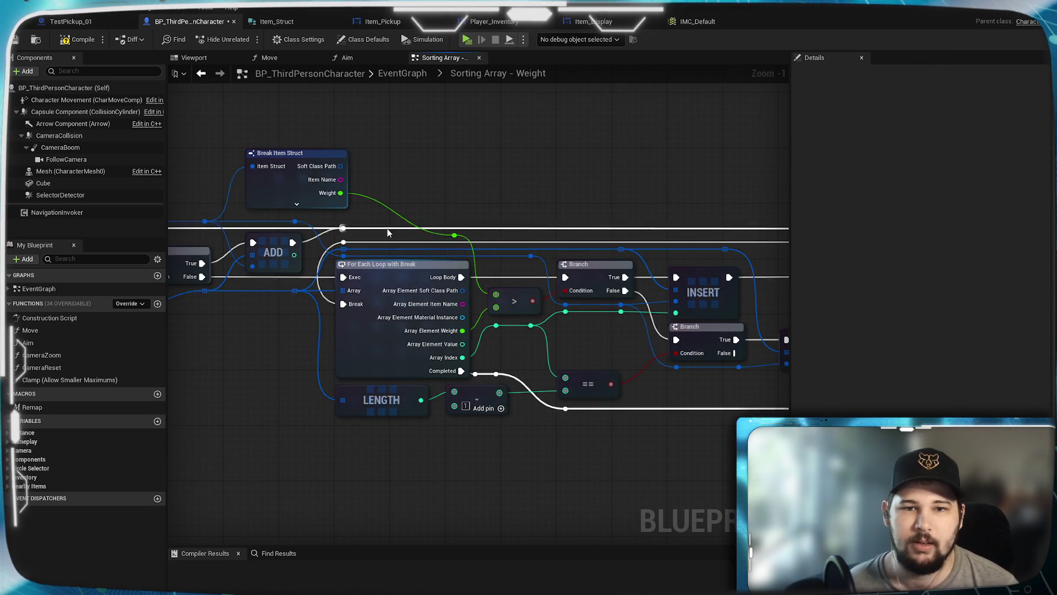
{"action": "left_click_drag", "start_coordinate": [470, 181], "coordinate": [664, 187]}
{"action": "left_click_drag", "start_coordinate": [452, 355], "coordinate": [682, 413]}
{"action": "scroll", "coordinate": [402, 325], "scroll_direction": "up", "scroll_amount": 1}
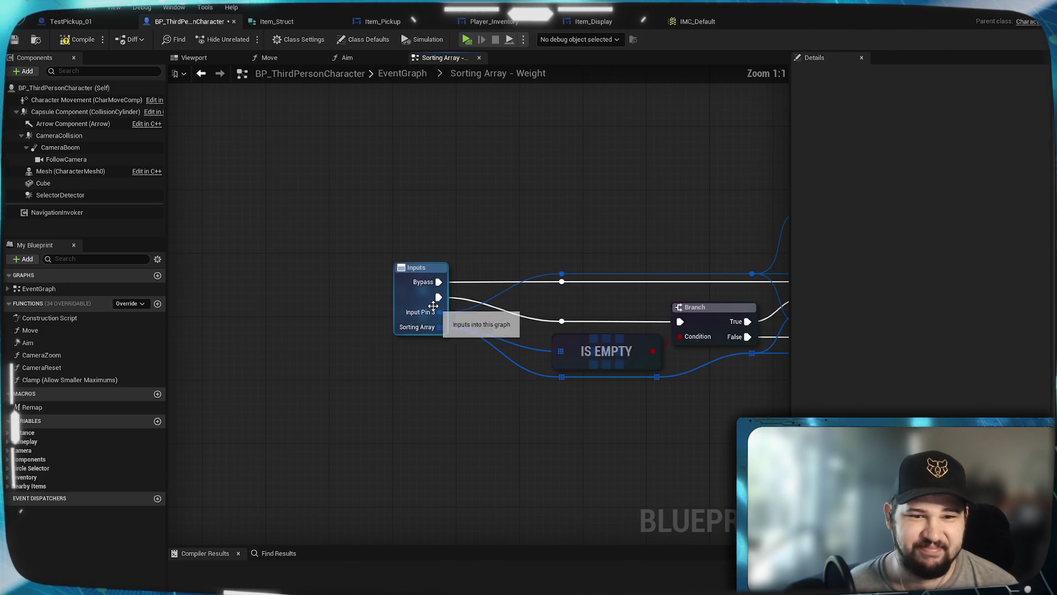
{"action": "left_click", "coordinate": [418, 336]}
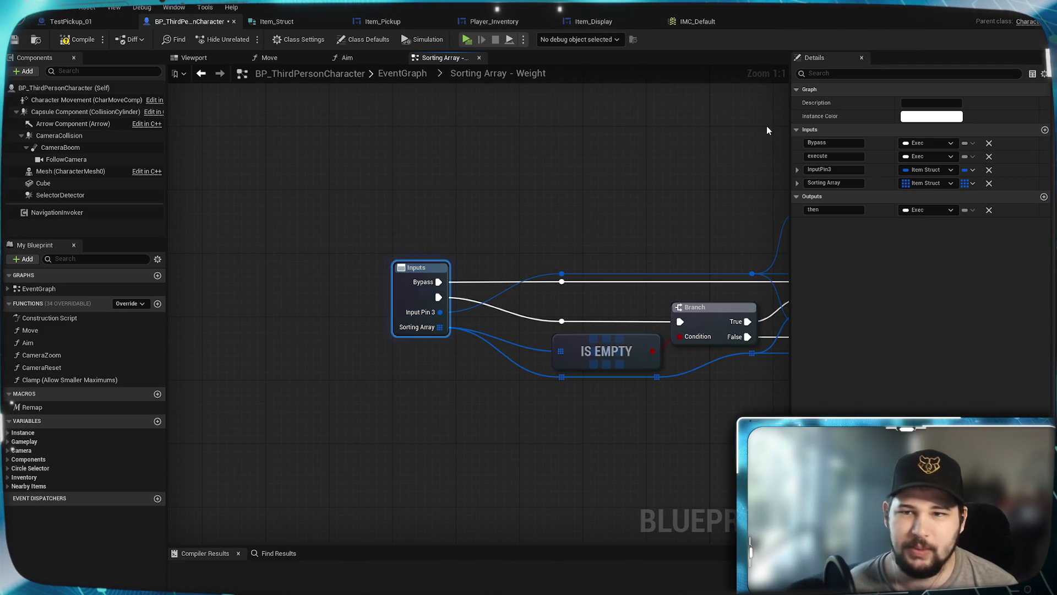
{"action": "double_click", "coordinate": [826, 170]}
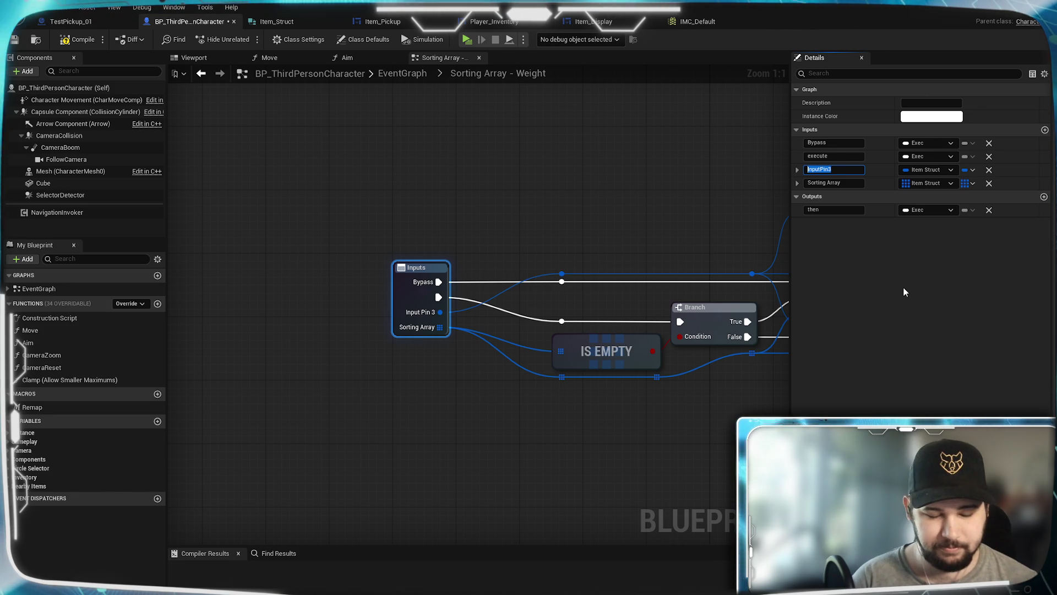
{"action": "type", "text": "Item Struct"}
{"action": "key", "text": "Return"}
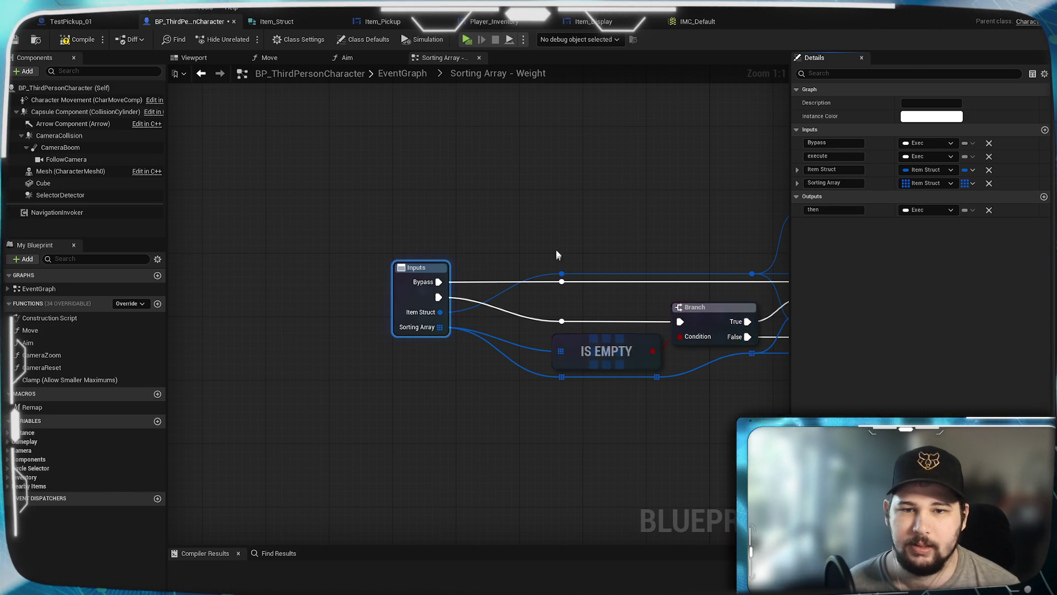
Nudge the Inputs node right, look over the graph, and return to the main EventGraph.
{"action": "left_click_drag", "start_coordinate": [557, 263], "coordinate": [258, 250]}
{"action": "mouse_move", "coordinate": [511, 382]}
{"action": "left_mouse_down"}
{"action": "mouse_move", "coordinate": [668, 358]}
{"action": "mouse_move", "coordinate": [349, 347]}
{"action": "mouse_move", "coordinate": [637, 330]}
{"action": "left_mouse_up"}
{"action": "left_click_drag", "start_coordinate": [269, 209], "coordinate": [333, 209]}
{"action": "left_click", "coordinate": [293, 270]}
{"action": "left_click_drag", "start_coordinate": [551, 330], "coordinate": [15, 312]}
{"action": "scroll", "coordinate": [574, 454], "scroll_direction": "down", "scroll_amount": 2}
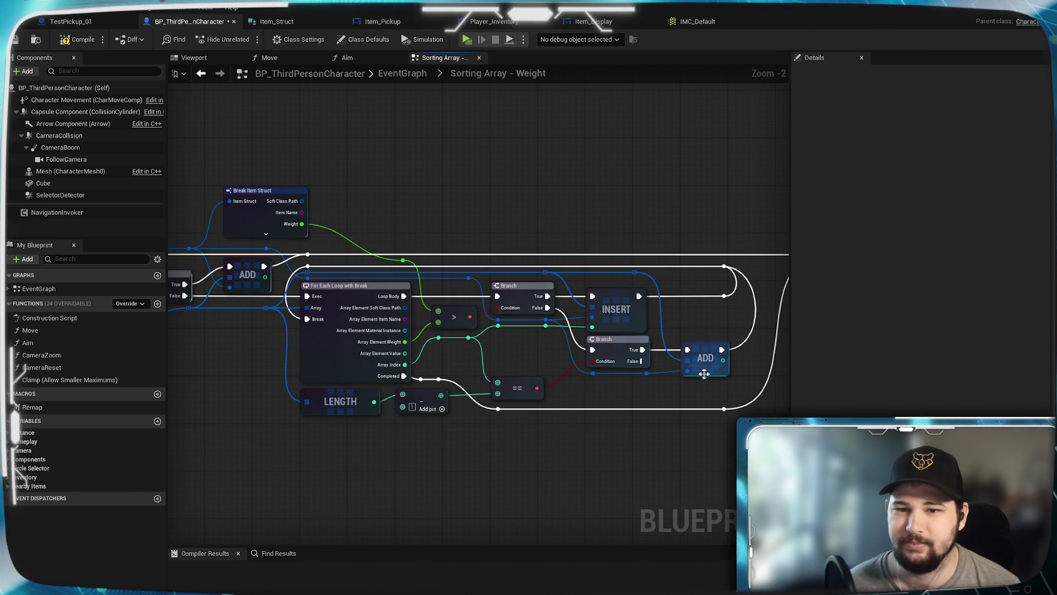
{"action": "left_click_drag", "start_coordinate": [620, 442], "coordinate": [360, 450]}
{"action": "mouse_move", "coordinate": [424, 347]}
{"action": "left_mouse_down"}
{"action": "mouse_move", "coordinate": [673, 318]}
{"action": "mouse_move", "coordinate": [798, 349]}
{"action": "left_mouse_up"}
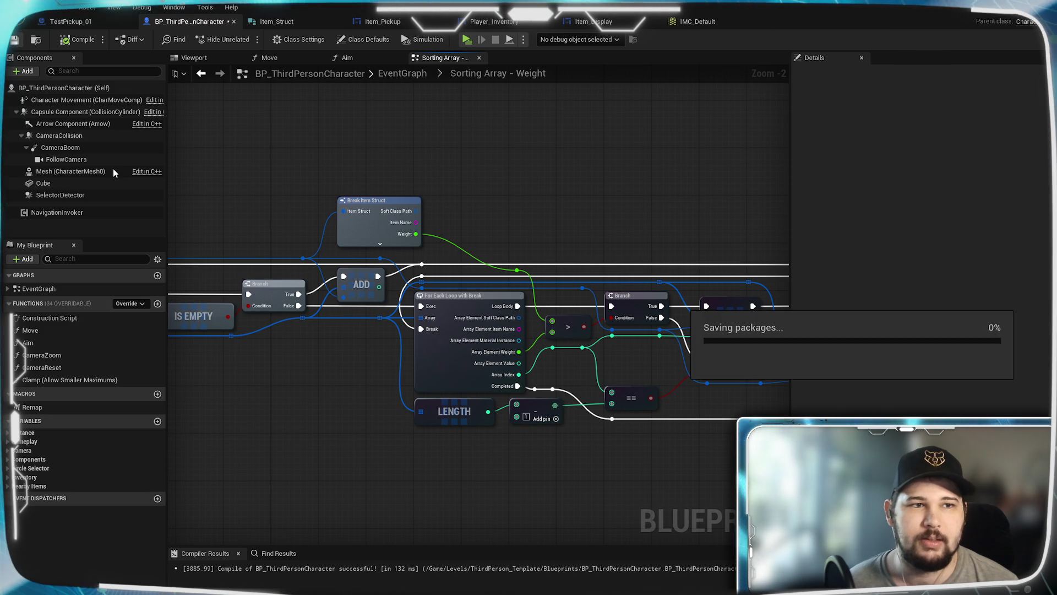
{"action": "left_click_drag", "start_coordinate": [491, 395], "coordinate": [544, 416]}
{"action": "scroll", "coordinate": [544, 415], "scroll_direction": "up", "scroll_amount": 2}
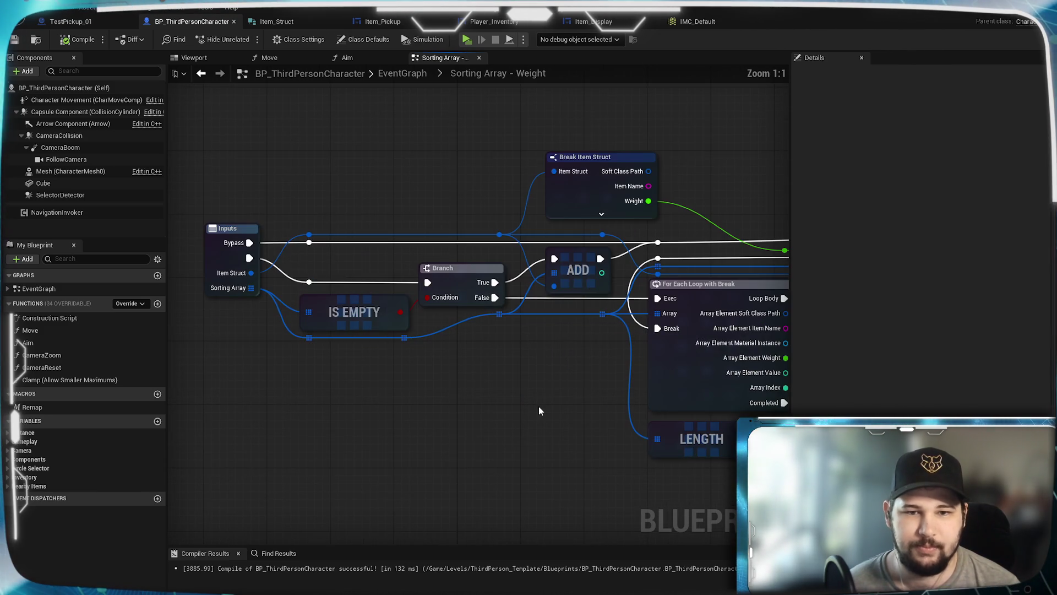
{"action": "left_click", "coordinate": [399, 75]}
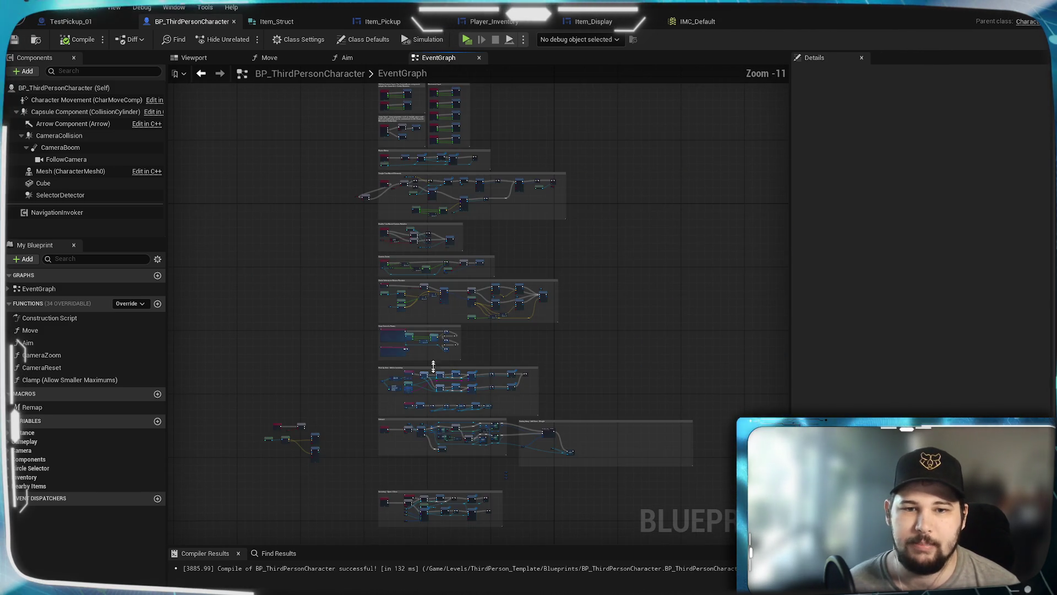
Move Sorting Array - Weight left and set Inventory Sorted by Weight beside its Sorting Array pin.
{"action": "scroll", "coordinate": [554, 306], "scroll_direction": "up", "scroll_amount": 5}
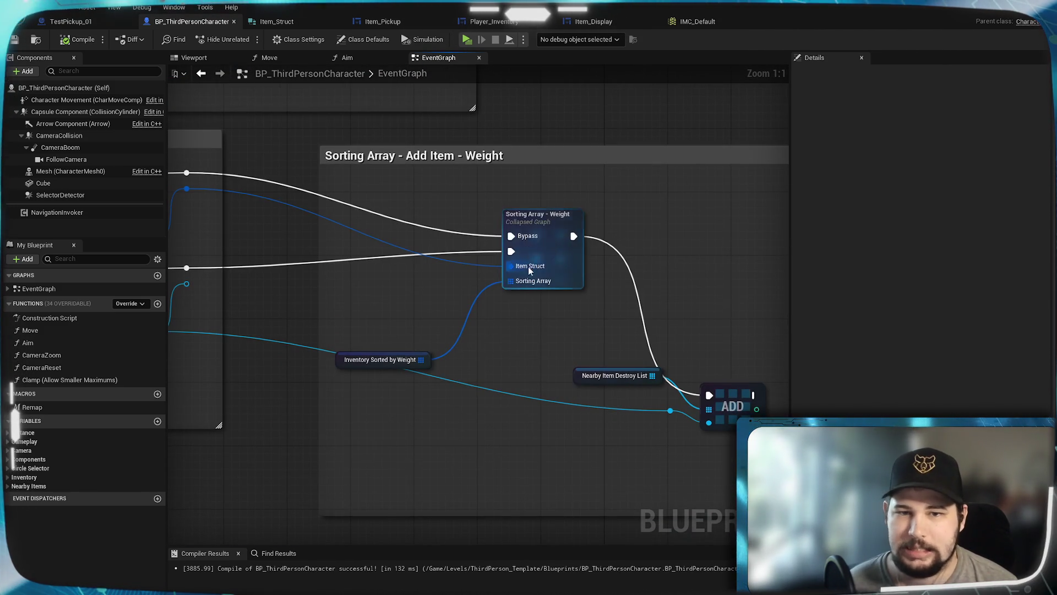
{"action": "mouse_move", "coordinate": [499, 374]}
{"action": "left_mouse_down"}
{"action": "mouse_move", "coordinate": [718, 327]}
{"action": "mouse_move", "coordinate": [772, 332]}
{"action": "mouse_move", "coordinate": [463, 332]}
{"action": "mouse_move", "coordinate": [556, 370]}
{"action": "left_mouse_up"}
{"action": "mouse_move", "coordinate": [562, 263]}
{"action": "left_mouse_down"}
{"action": "mouse_move", "coordinate": [415, 226]}
{"action": "mouse_move", "coordinate": [414, 245]}
{"action": "mouse_move", "coordinate": [457, 268]}
{"action": "mouse_move", "coordinate": [524, 332]}
{"action": "mouse_move", "coordinate": [496, 253]}
{"action": "mouse_move", "coordinate": [535, 243]}
{"action": "mouse_move", "coordinate": [573, 258]}
{"action": "left_mouse_up"}
{"action": "left_click", "coordinate": [522, 377]}
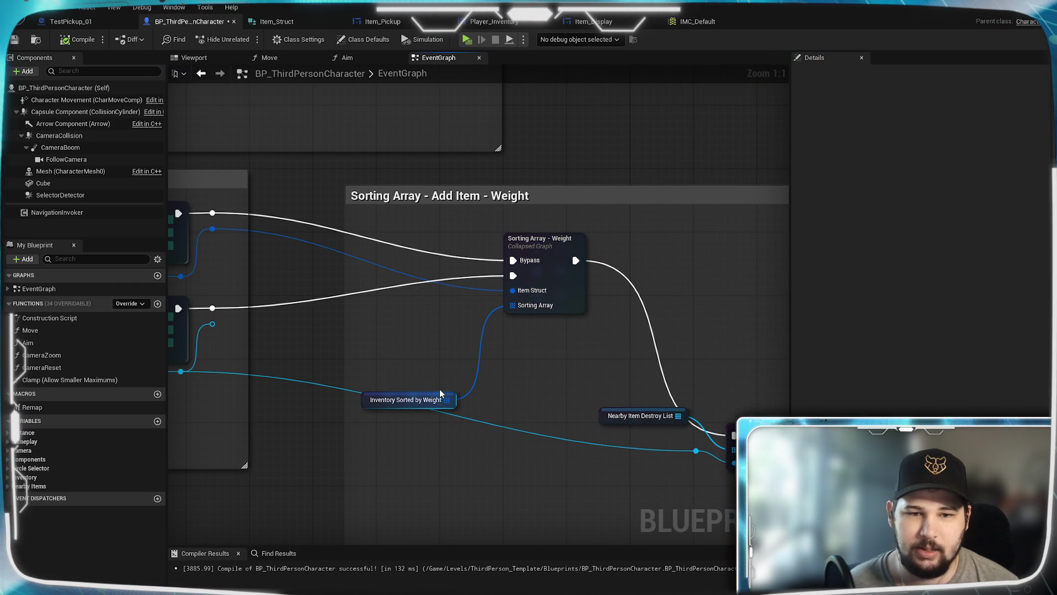
{"action": "mouse_move", "coordinate": [436, 392]}
{"action": "left_mouse_down"}
{"action": "mouse_move", "coordinate": [441, 318]}
{"action": "mouse_move", "coordinate": [464, 302]}
{"action": "left_mouse_up"}
{"action": "left_click", "coordinate": [571, 355]}
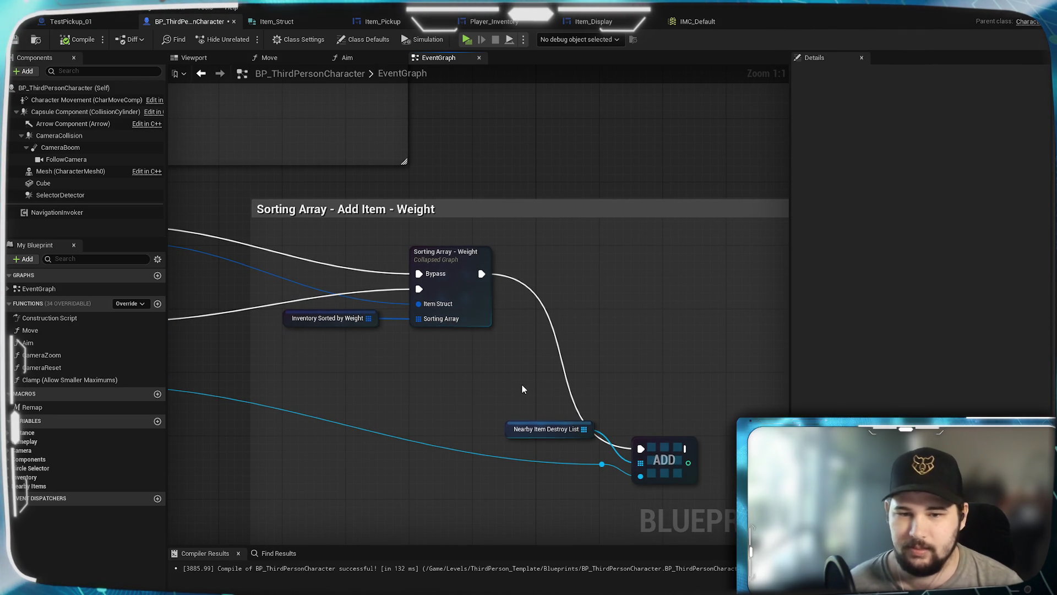
Look over the ADD and Branch nodes, then reopen the Sorting Array - Weight collapsed graph.
{"action": "left_click_drag", "start_coordinate": [359, 375], "coordinate": [620, 371]}
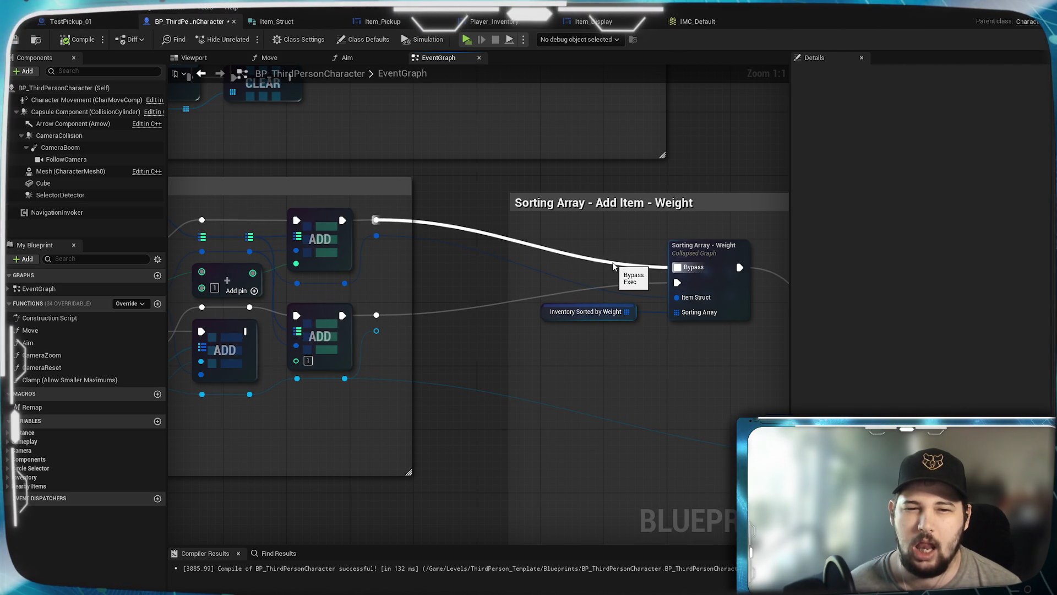
{"action": "mouse_move", "coordinate": [614, 266]}
{"action": "left_mouse_down"}
{"action": "mouse_move", "coordinate": [727, 274]}
{"action": "mouse_move", "coordinate": [320, 267]}
{"action": "left_mouse_up"}
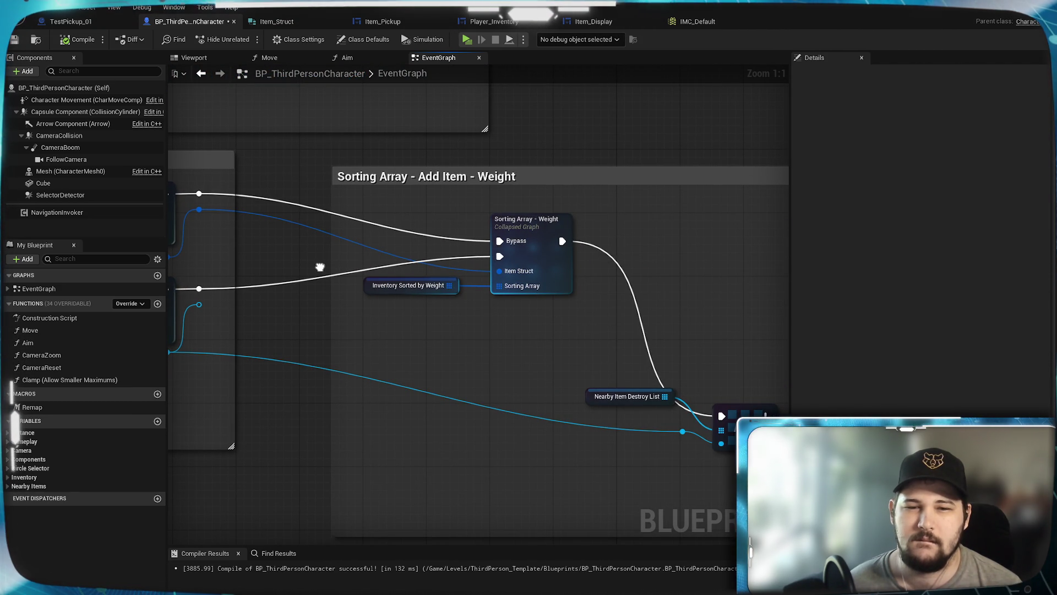
{"action": "mouse_move", "coordinate": [319, 267]}
{"action": "left_mouse_down"}
{"action": "mouse_move", "coordinate": [650, 300]}
{"action": "mouse_move", "coordinate": [803, 297]}
{"action": "mouse_move", "coordinate": [571, 260]}
{"action": "mouse_move", "coordinate": [349, 243]}
{"action": "mouse_move", "coordinate": [573, 264]}
{"action": "mouse_move", "coordinate": [290, 255]}
{"action": "mouse_move", "coordinate": [535, 289]}
{"action": "mouse_move", "coordinate": [323, 227]}
{"action": "left_mouse_up"}
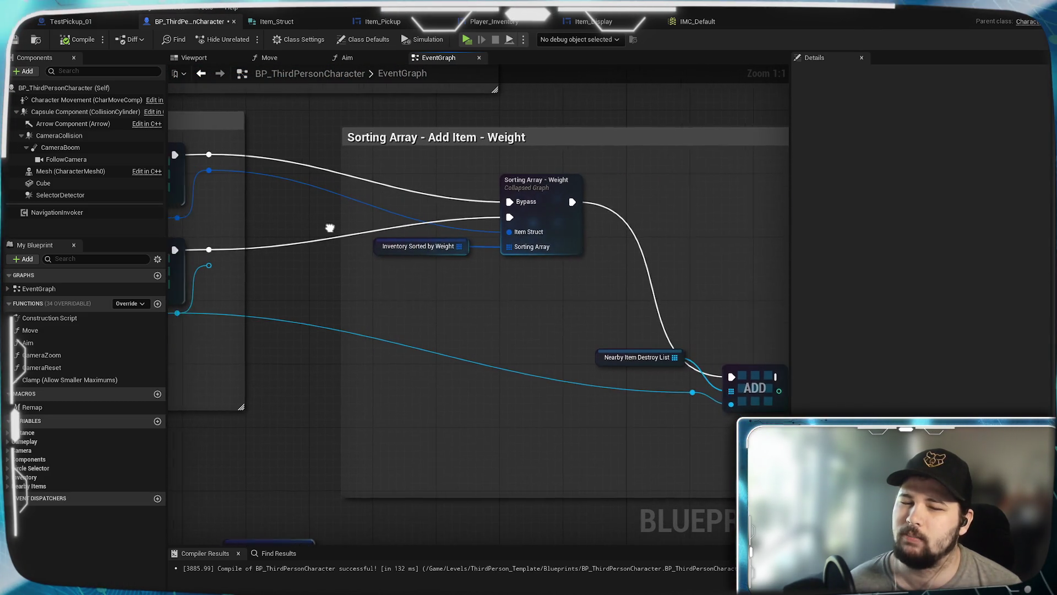
{"action": "scroll", "coordinate": [341, 235], "scroll_direction": "down", "scroll_amount": 1}
{"action": "mouse_move", "coordinate": [234, 167]}
{"action": "left_mouse_down"}
{"action": "mouse_move", "coordinate": [650, 392]}
{"action": "mouse_move", "coordinate": [692, 362]}
{"action": "left_mouse_up"}
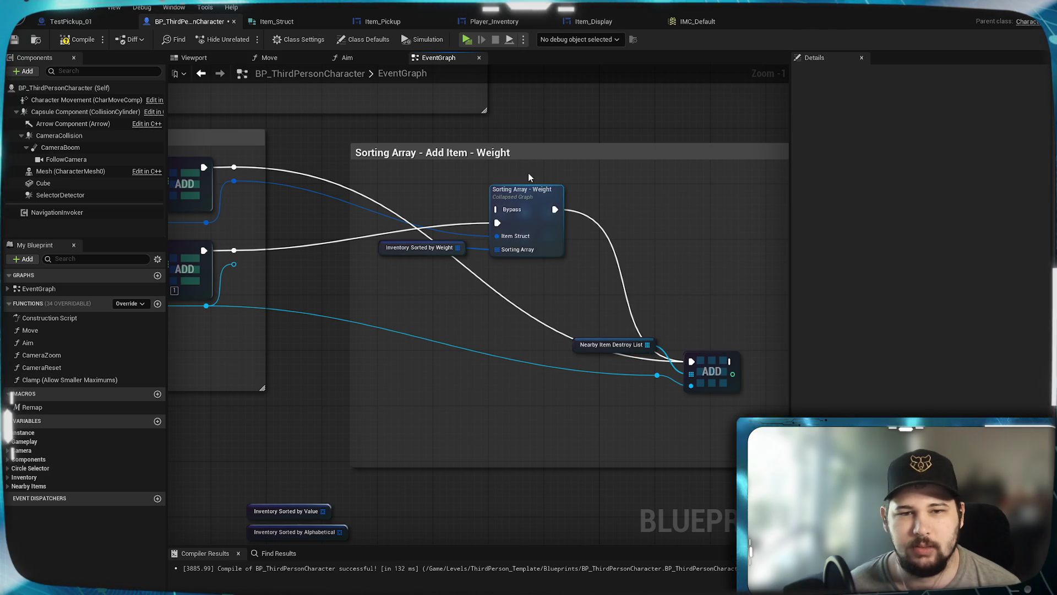
{"action": "double_click", "coordinate": [521, 202]}
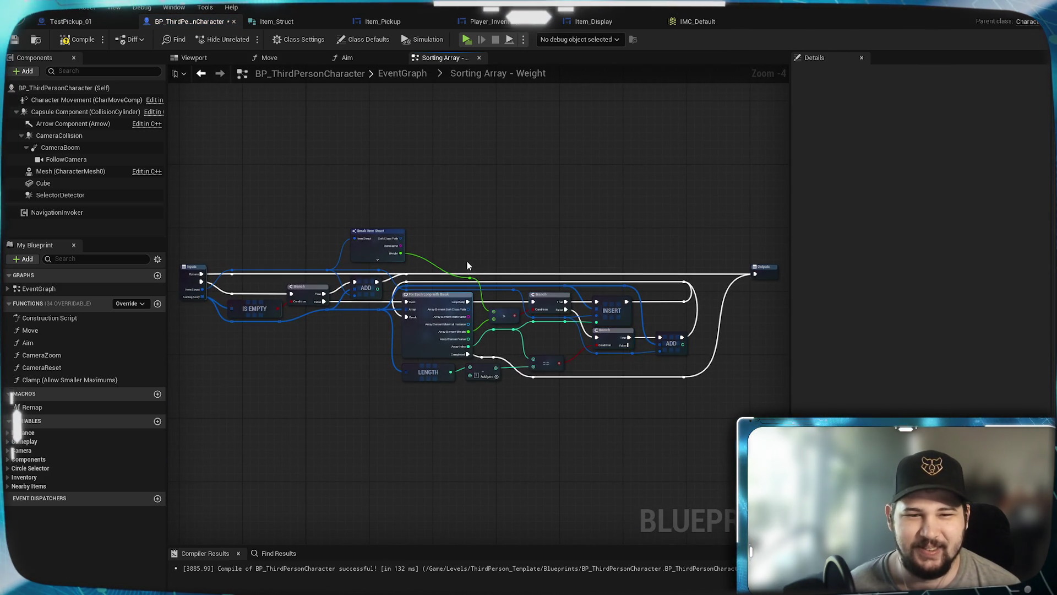
Add an exec-type output named 'Bypass Out' to the collapsed graph's Outputs.
{"action": "left_click_drag", "start_coordinate": [466, 257], "coordinate": [620, 257]}
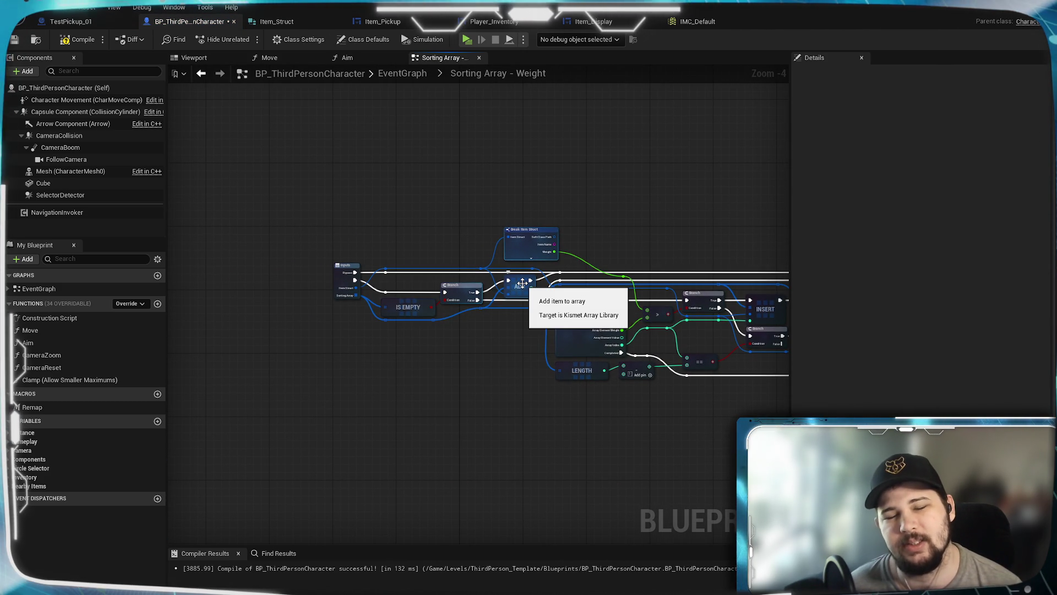
{"action": "scroll", "coordinate": [520, 283], "scroll_direction": "up", "scroll_amount": 4}
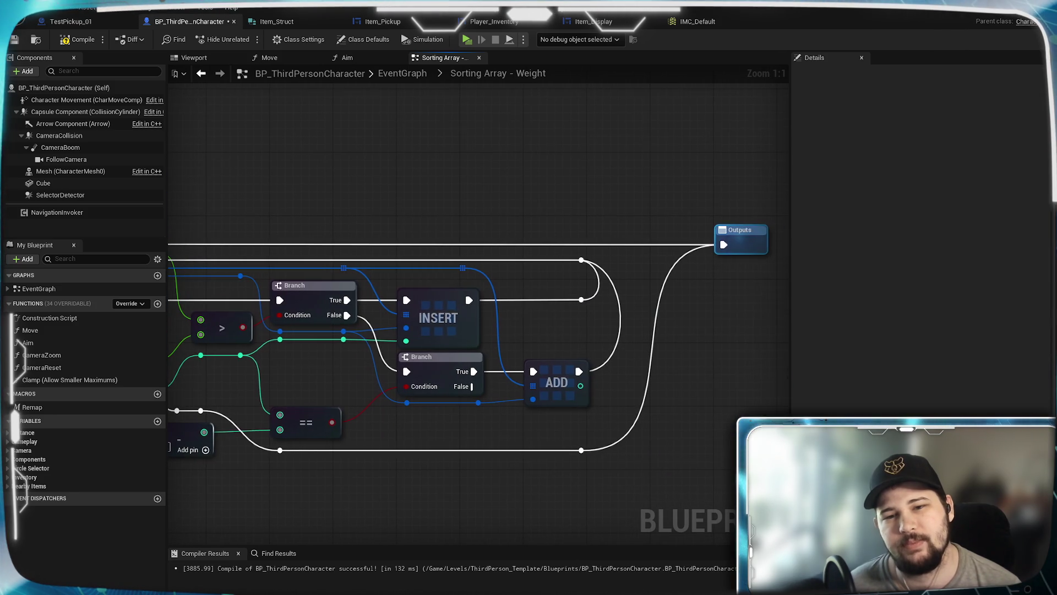
{"action": "left_click", "coordinate": [735, 247]}
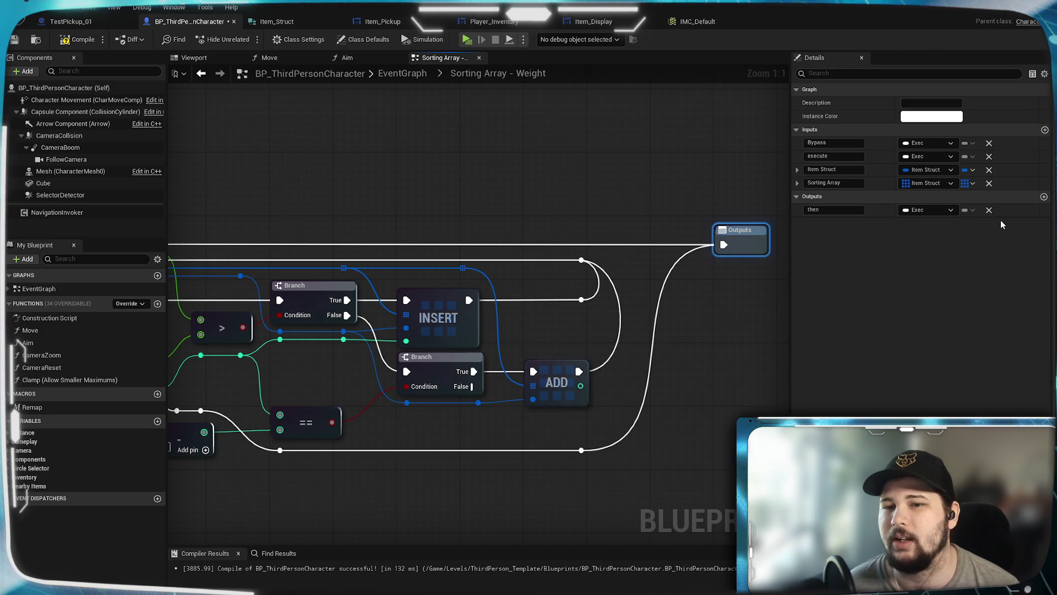
{"action": "left_click", "coordinate": [1044, 198]}
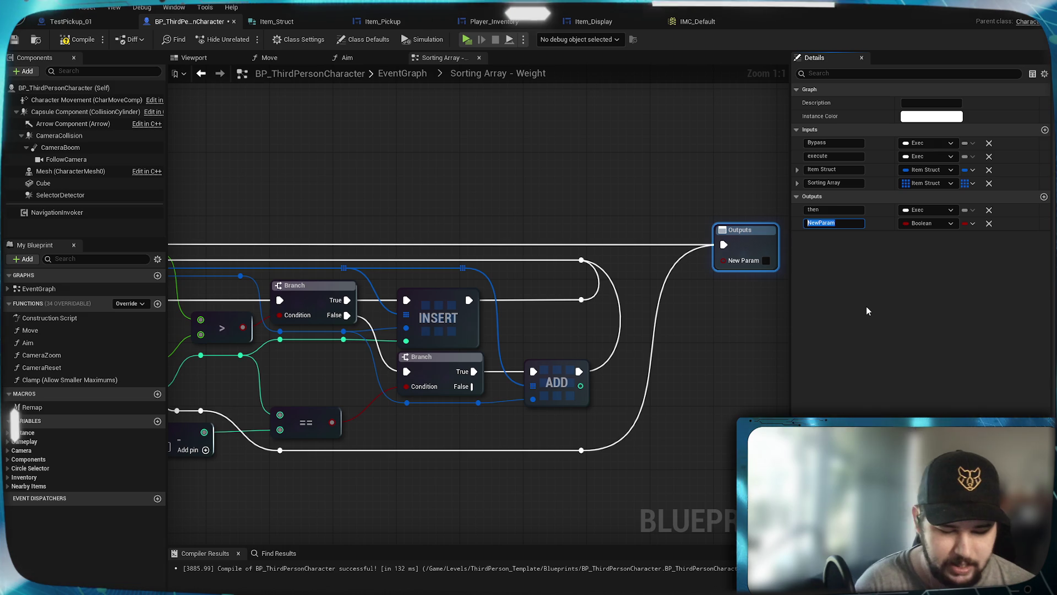
{"action": "type", "text": "Bypass"}
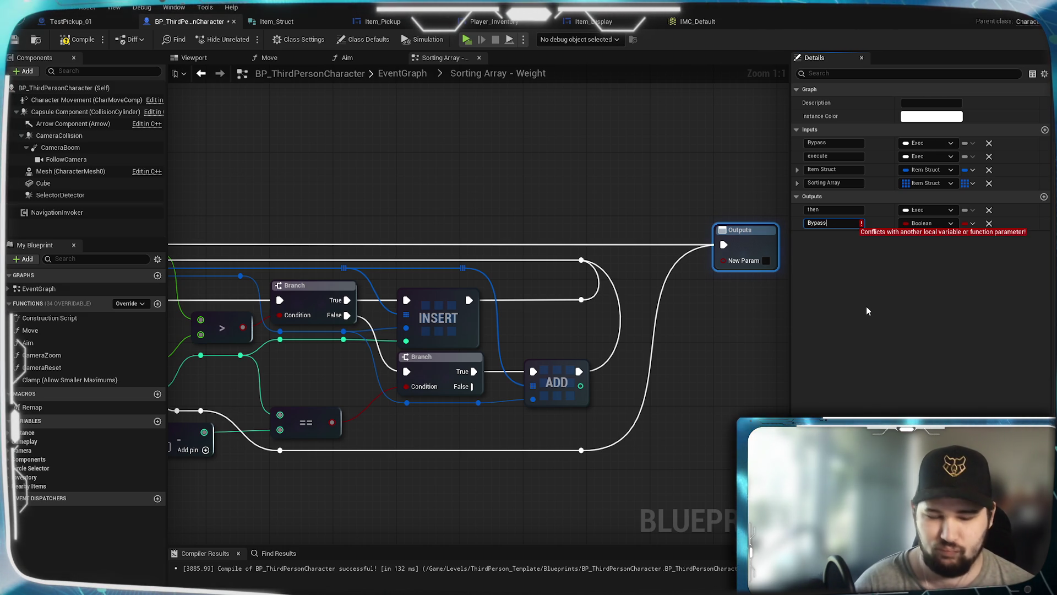
{"action": "type", "text": " Out"}
{"action": "key", "text": "Return"}
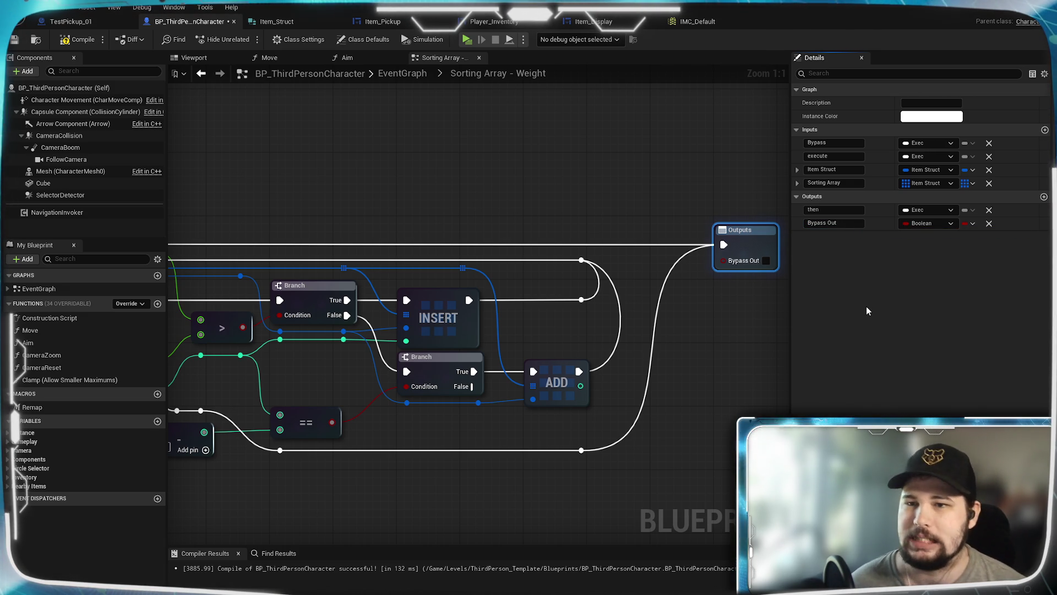
{"action": "left_click", "coordinate": [951, 223]}
{"action": "left_click", "coordinate": [925, 251]}
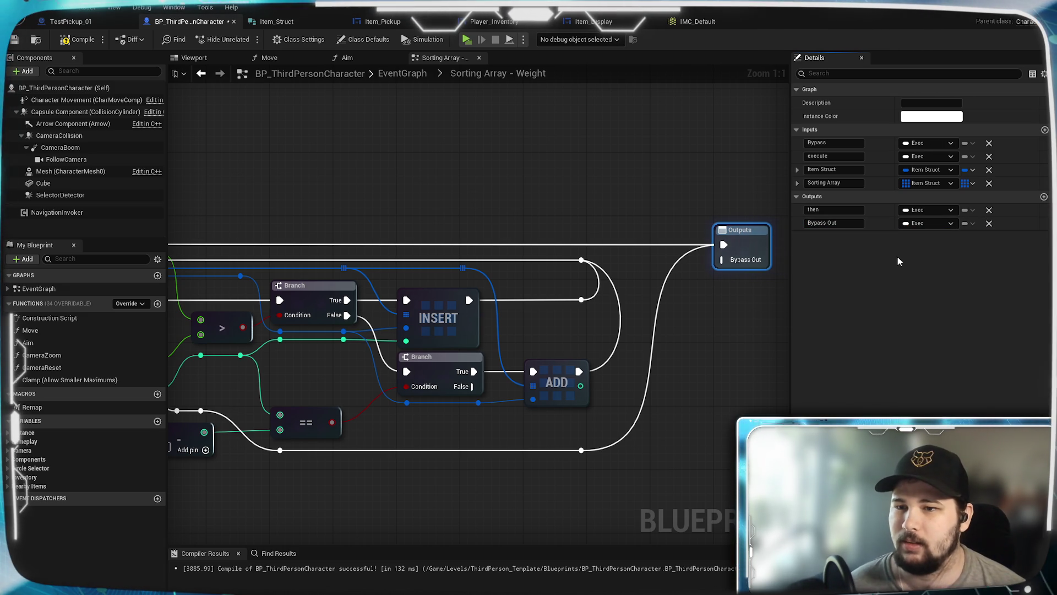
Rename the Bypass input to 'Bypass In' and order Bypass Out above then.
{"action": "left_click", "coordinate": [831, 143]}
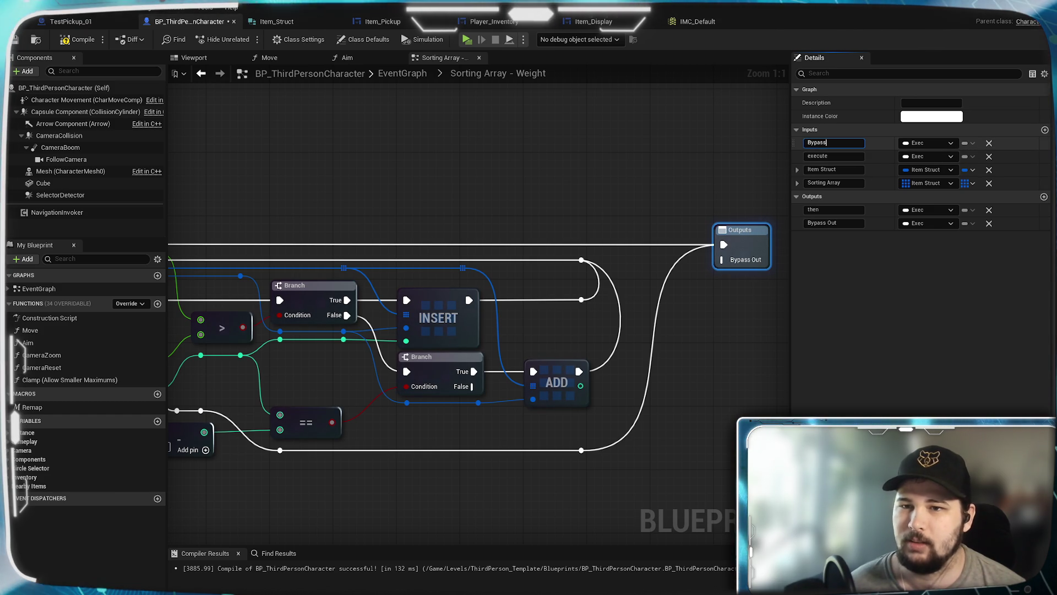
{"action": "type", "text": "In"}
{"action": "key", "text": "Return"}
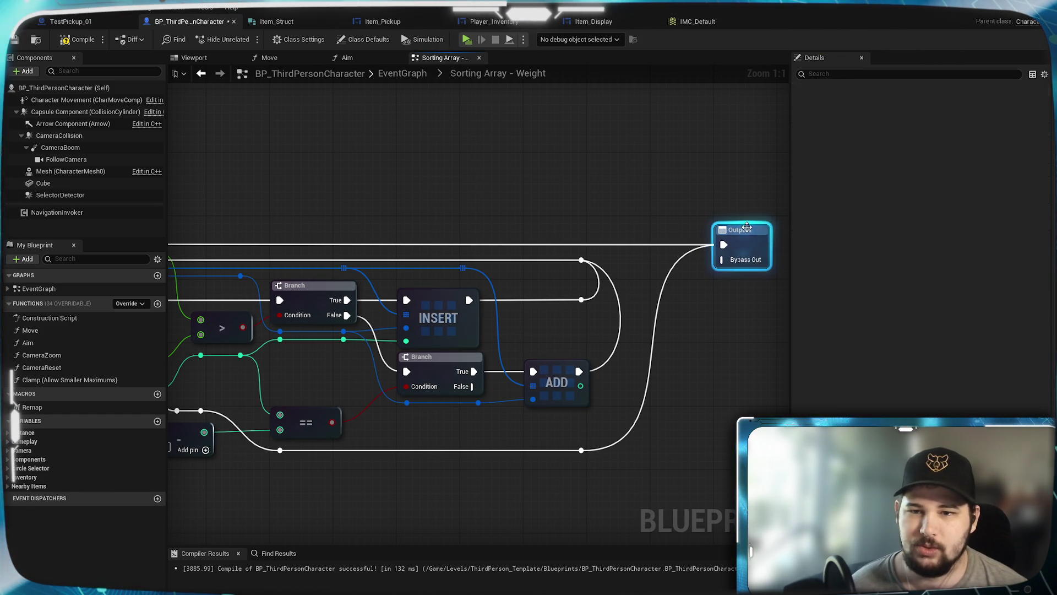
{"action": "left_click_drag", "start_coordinate": [794, 223], "coordinate": [794, 210]}
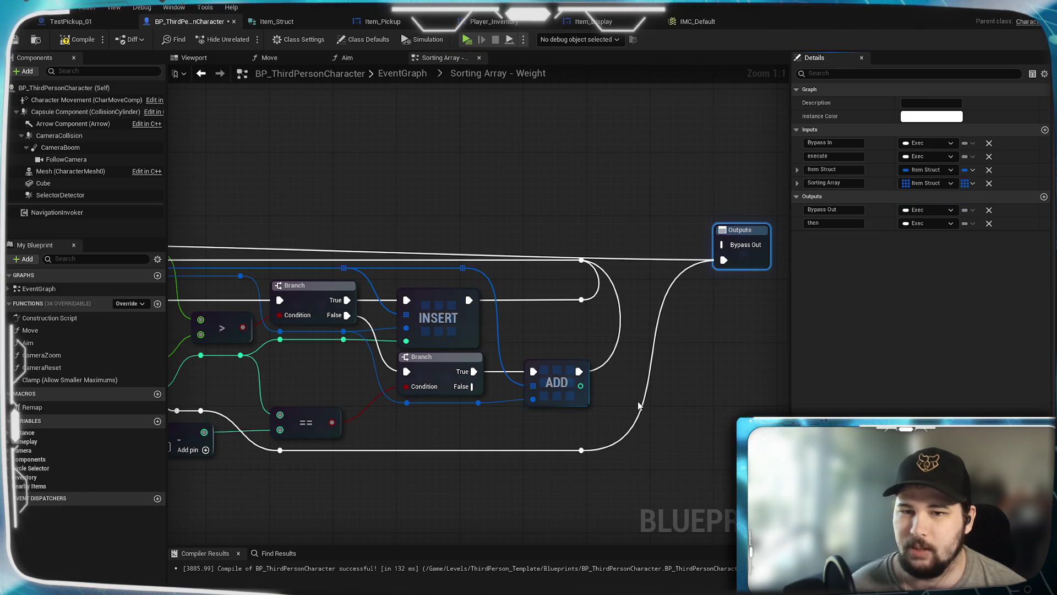
{"action": "scroll", "coordinate": [355, 193], "scroll_direction": "down", "scroll_amount": 1}
{"action": "mouse_move", "coordinate": [355, 194]}
{"action": "left_mouse_down"}
{"action": "mouse_move", "coordinate": [508, 270]}
{"action": "mouse_move", "coordinate": [879, 265]}
{"action": "mouse_move", "coordinate": [188, 275]}
{"action": "mouse_move", "coordinate": [534, 262]}
{"action": "mouse_move", "coordinate": [619, 273]}
{"action": "left_mouse_up"}
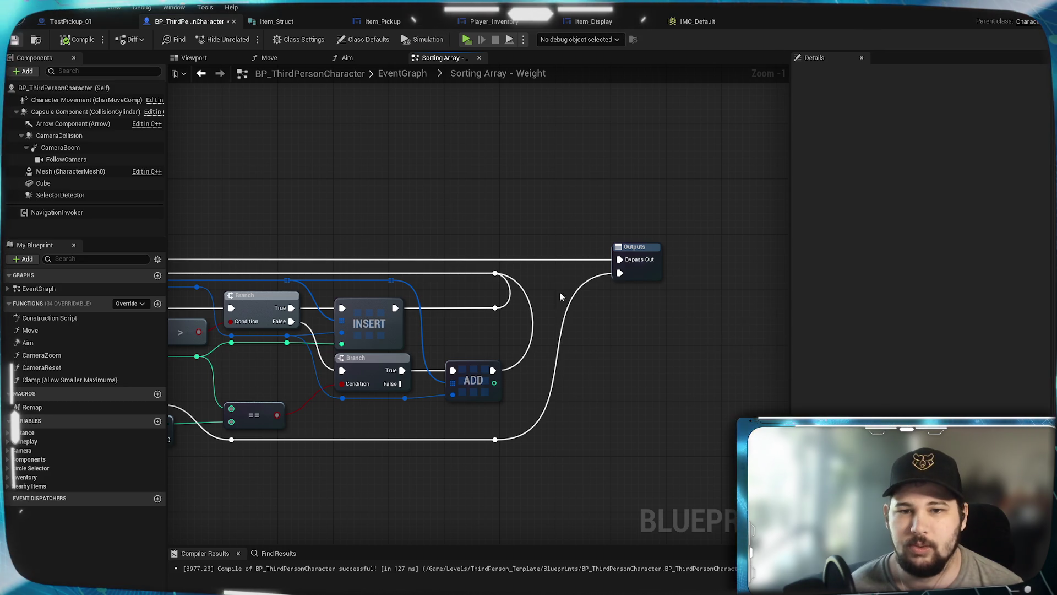
In the EventGraph, wire the ADD exec into Bypass In and Bypass Out into the lower ADD.
{"action": "key", "text": "alt+Left"}
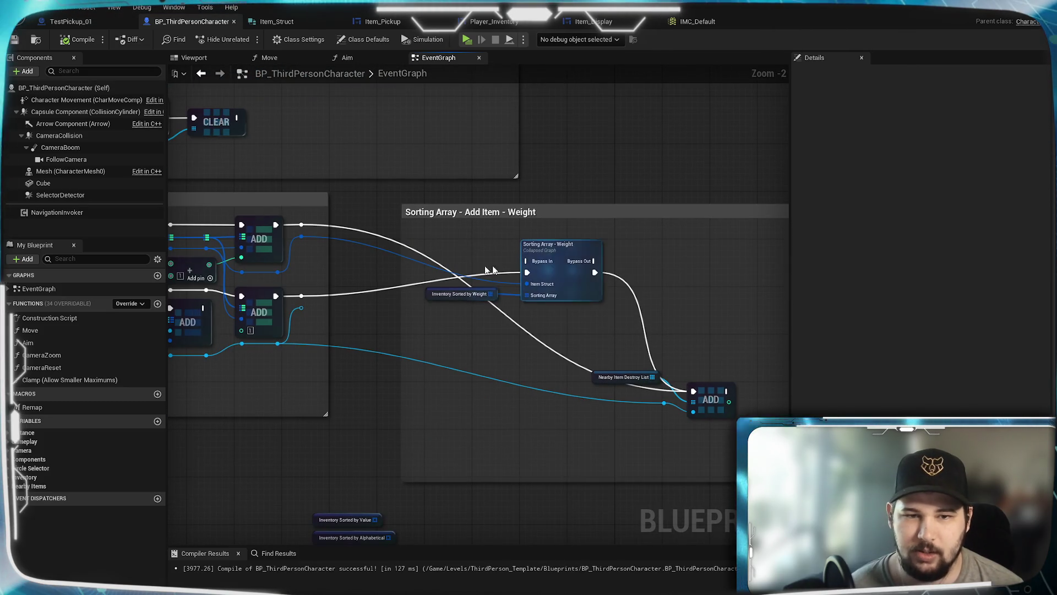
{"action": "left_click_drag", "start_coordinate": [302, 226], "coordinate": [528, 262]}
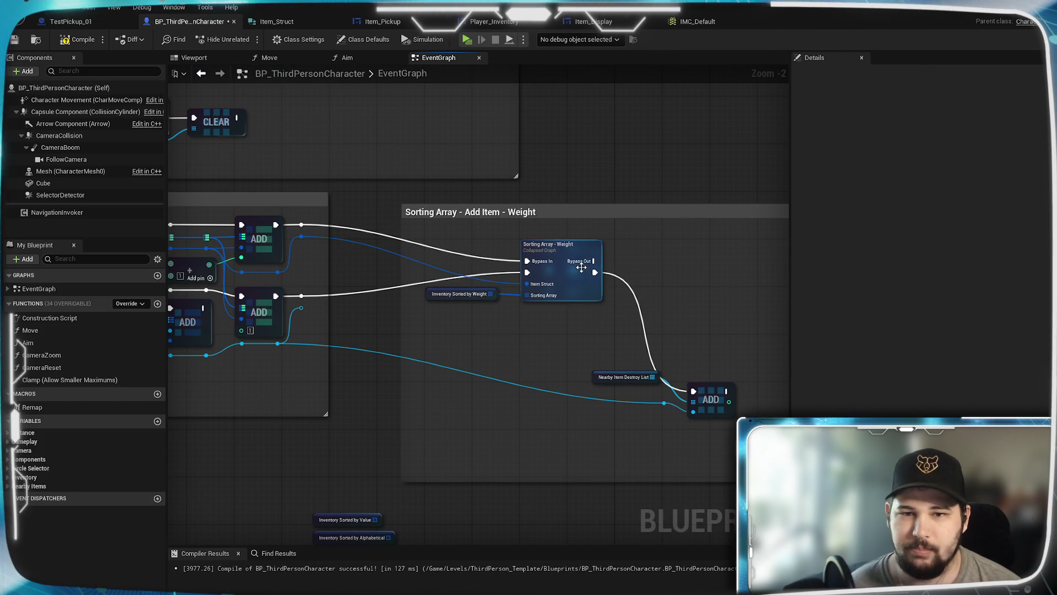
{"action": "left_click_drag", "start_coordinate": [596, 262], "coordinate": [693, 392]}
{"action": "scroll", "coordinate": [590, 358], "scroll_direction": "up", "scroll_amount": 2}
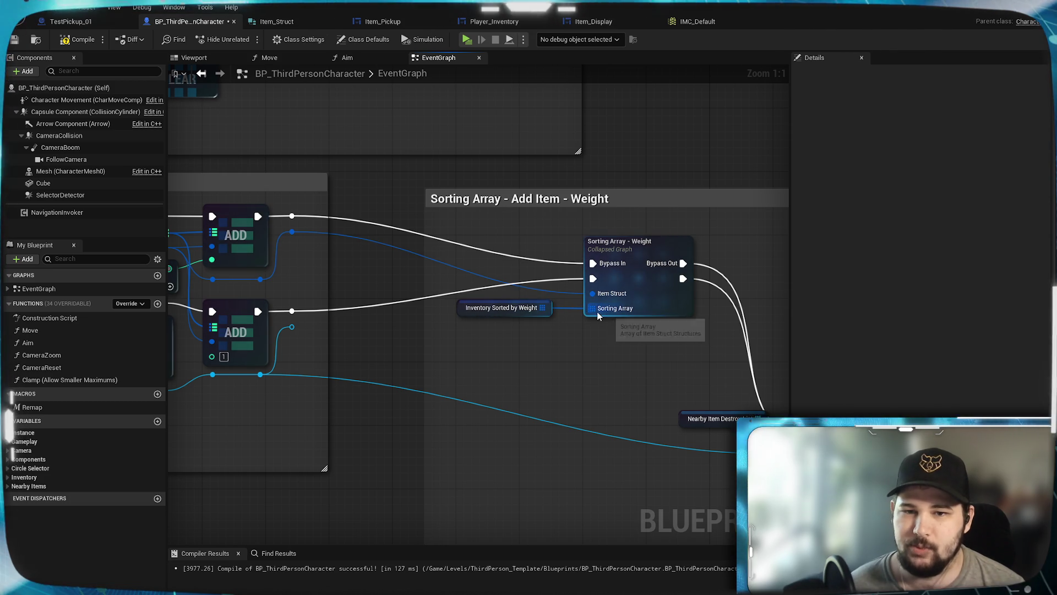
Reroute the Item Struct wire into the sorting node's Item Struct, then compile and save.
{"action": "double_click", "coordinate": [457, 269]}
{"action": "mouse_move", "coordinate": [458, 270]}
{"action": "left_mouse_down"}
{"action": "mouse_move", "coordinate": [468, 338]}
{"action": "mouse_move", "coordinate": [504, 330]}
{"action": "left_mouse_up"}
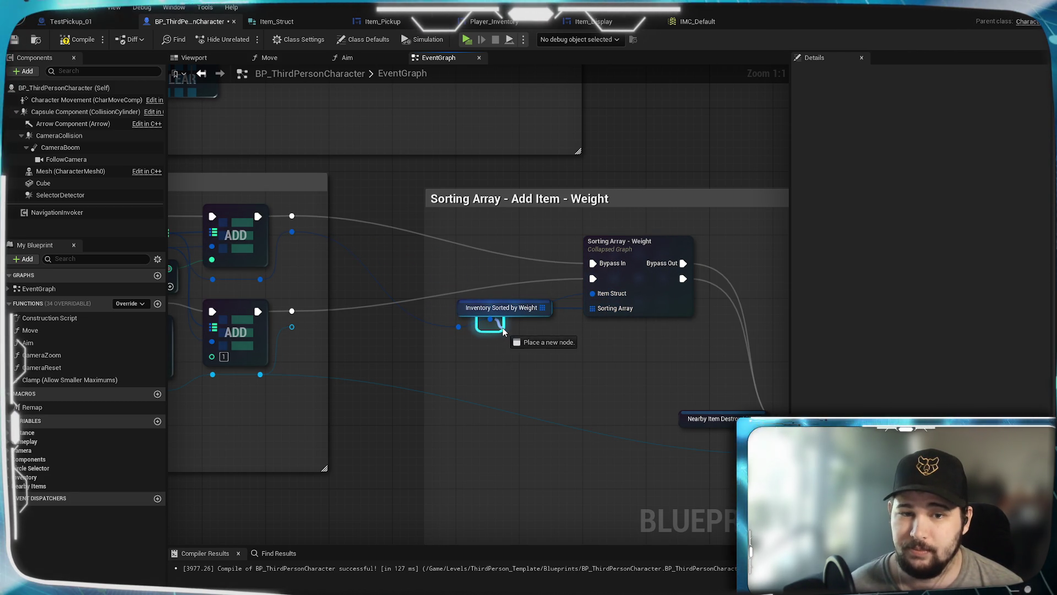
{"action": "mouse_move", "coordinate": [494, 367]}
{"action": "left_mouse_down"}
{"action": "mouse_move", "coordinate": [498, 336]}
{"action": "mouse_move", "coordinate": [553, 340]}
{"action": "left_mouse_up"}
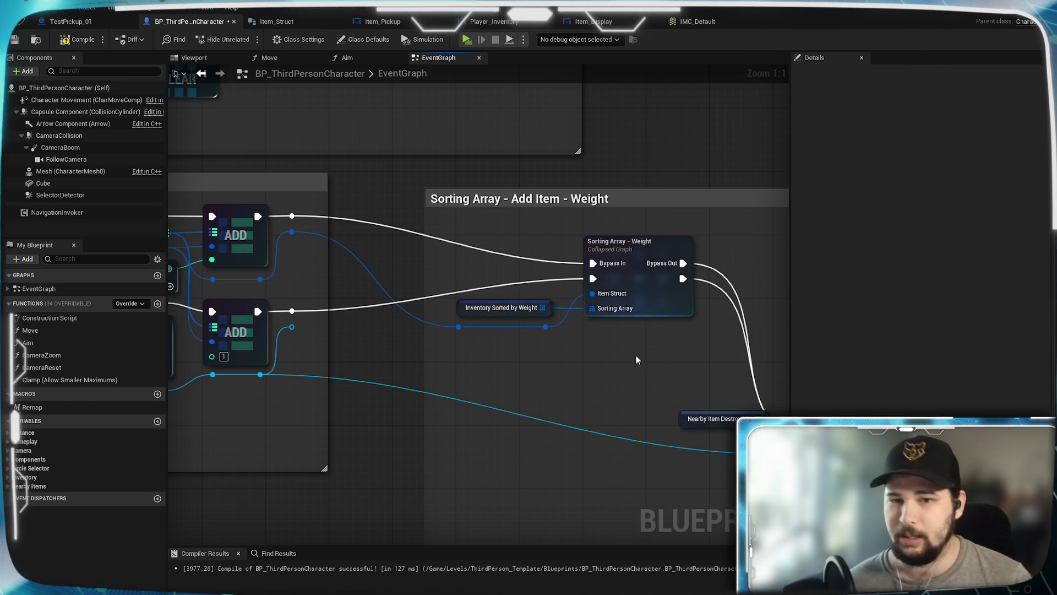
{"action": "left_click_drag", "start_coordinate": [636, 359], "coordinate": [478, 379]}
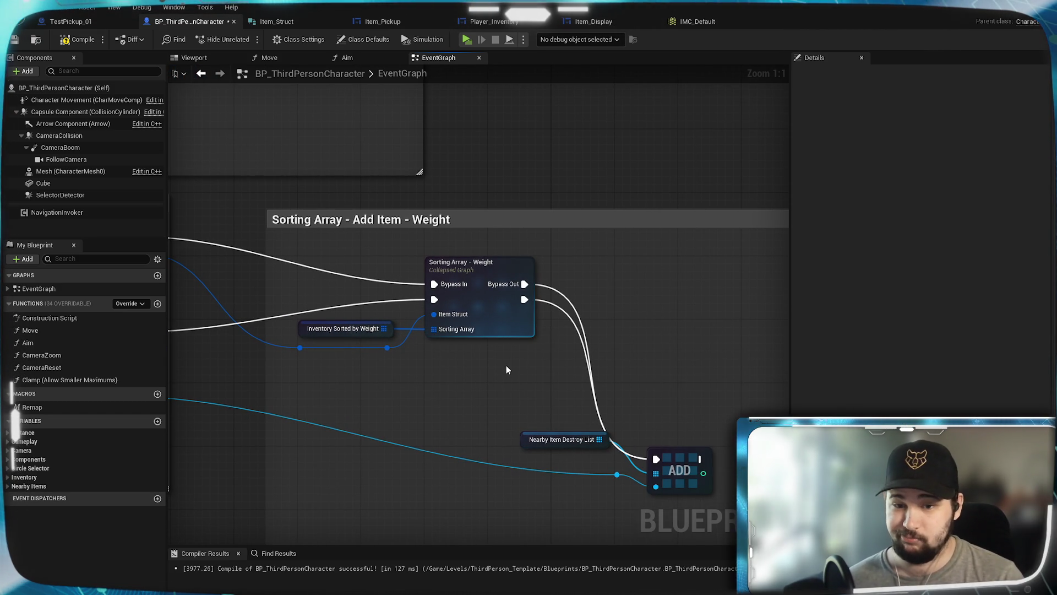
{"action": "key", "text": "F7"}
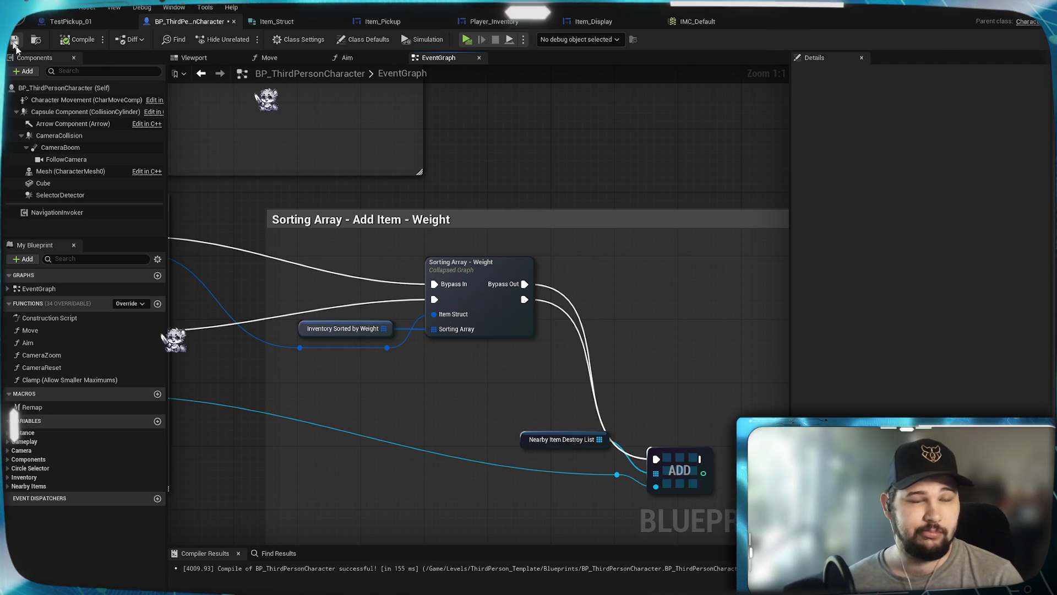
{"action": "left_click", "coordinate": [13, 42]}
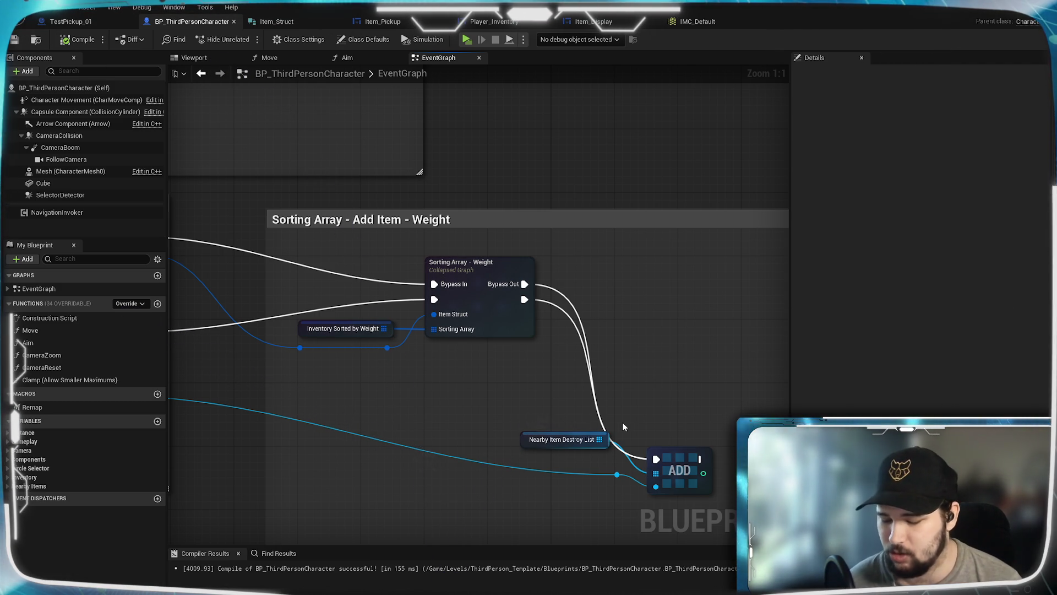
{"action": "mouse_move", "coordinate": [610, 429]}
{"action": "left_mouse_down"}
{"action": "mouse_move", "coordinate": [432, 361]}
{"action": "mouse_move", "coordinate": [408, 305]}
{"action": "left_mouse_up"}
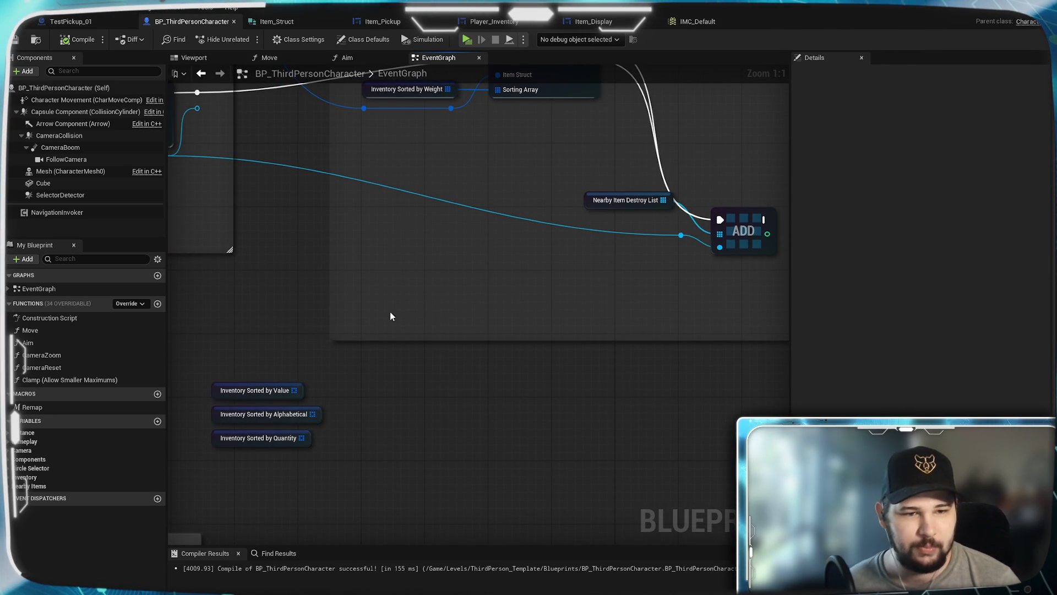
Place Inventory Sorted by Value beside the Weight node and paste a Sorting Array - Weight_2 copy.
{"action": "mouse_move", "coordinate": [288, 393]}
{"action": "left_mouse_down"}
{"action": "mouse_move", "coordinate": [528, 211]}
{"action": "mouse_move", "coordinate": [532, 165]}
{"action": "left_mouse_up"}
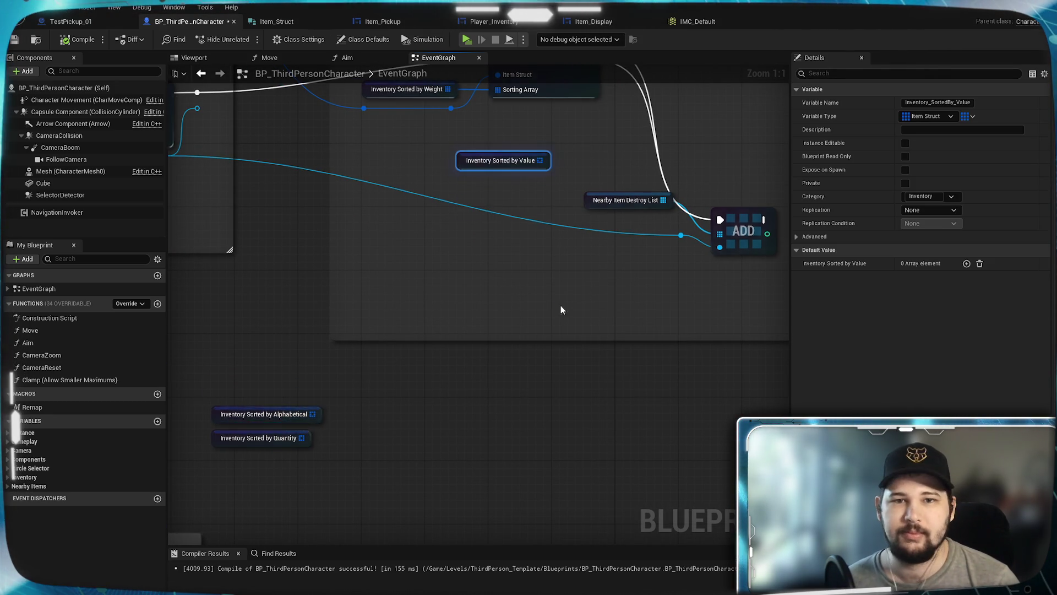
{"action": "mouse_move", "coordinate": [310, 285]}
{"action": "left_mouse_down"}
{"action": "mouse_move", "coordinate": [365, 272]}
{"action": "mouse_move", "coordinate": [463, 214]}
{"action": "left_mouse_up"}
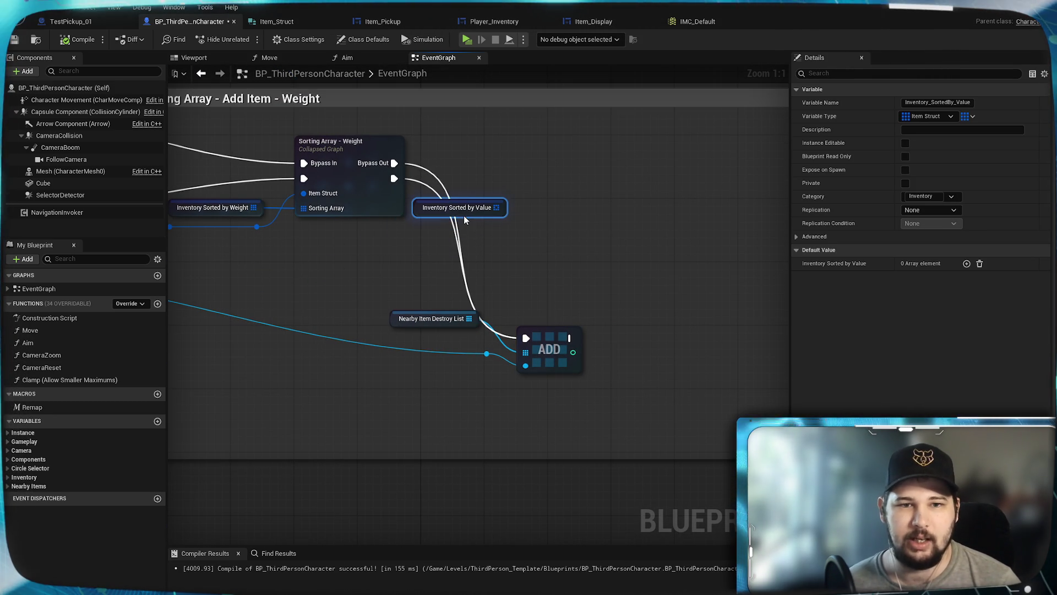
{"action": "left_click", "coordinate": [378, 295]}
{"action": "mouse_move", "coordinate": [377, 296]}
{"action": "left_mouse_down"}
{"action": "mouse_move", "coordinate": [495, 307]}
{"action": "mouse_move", "coordinate": [416, 338]}
{"action": "left_mouse_up"}
{"action": "left_click", "coordinate": [316, 242]}
{"action": "mouse_move", "coordinate": [492, 251]}
{"action": "left_mouse_down"}
{"action": "mouse_move", "coordinate": [434, 266]}
{"action": "mouse_move", "coordinate": [504, 224]}
{"action": "left_mouse_up"}
{"action": "key", "text": "ctrl+c"}
{"action": "key", "text": "ctrl+v"}
{"action": "left_click", "coordinate": [561, 345]}
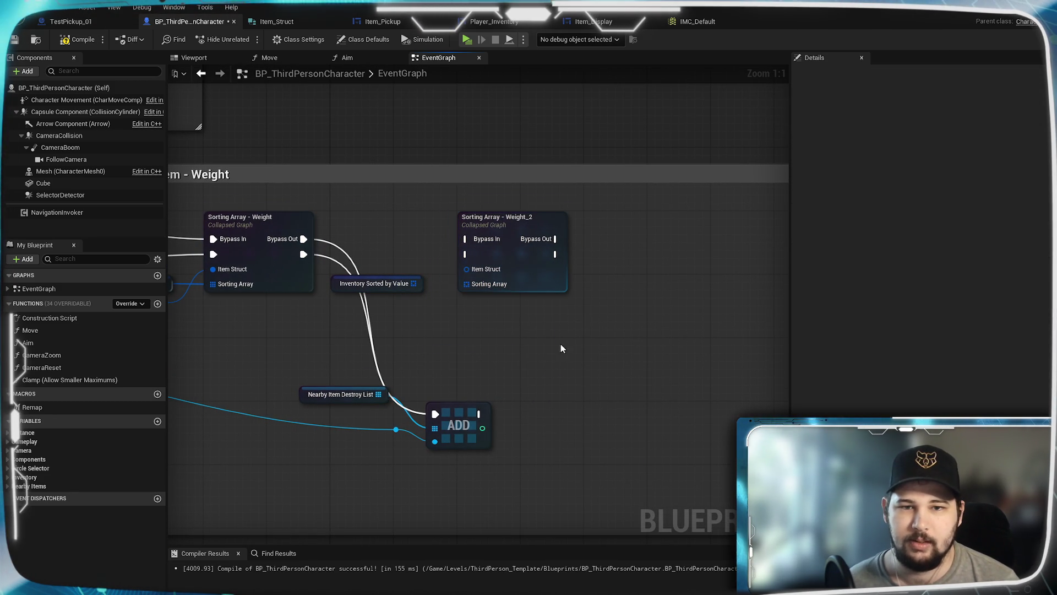
Place Inventory Sorted by Alphabetical beside Weight_2 and paste a Weight_2_2 copy to its right.
{"action": "mouse_move", "coordinate": [514, 346]}
{"action": "left_mouse_down"}
{"action": "mouse_move", "coordinate": [413, 290]}
{"action": "mouse_move", "coordinate": [311, 441]}
{"action": "mouse_move", "coordinate": [744, 168]}
{"action": "left_mouse_up"}
{"action": "mouse_move", "coordinate": [277, 464]}
{"action": "left_mouse_down"}
{"action": "mouse_move", "coordinate": [401, 420]}
{"action": "mouse_move", "coordinate": [610, 313]}
{"action": "left_mouse_up"}
{"action": "left_click_drag", "start_coordinate": [427, 319], "coordinate": [654, 259]}
{"action": "left_click", "coordinate": [607, 311]}
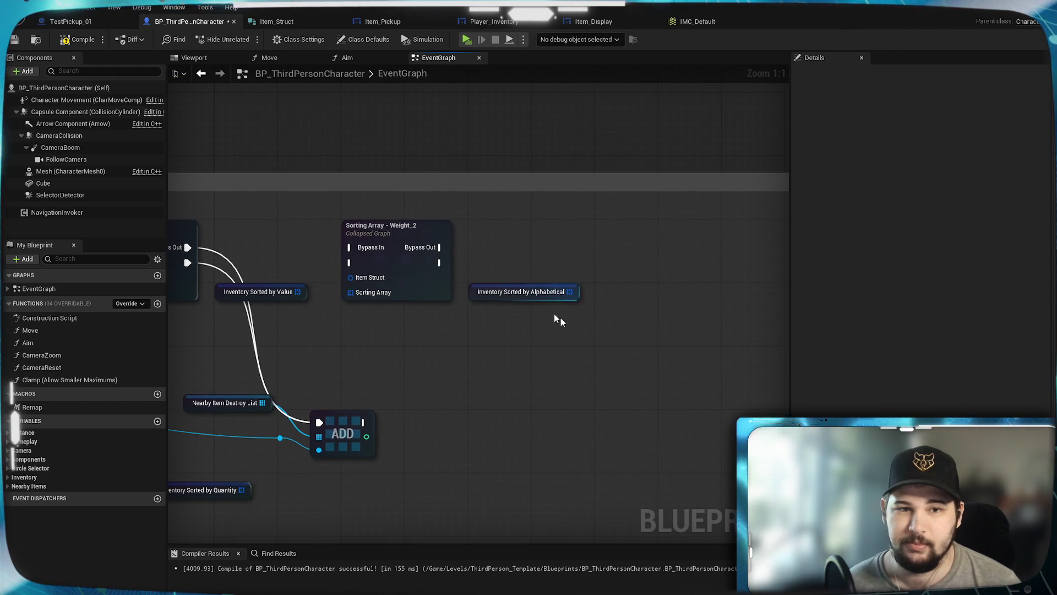
{"action": "left_click", "coordinate": [388, 227]}
{"action": "key", "text": "ctrl+c"}
{"action": "key", "text": "ctrl+v"}
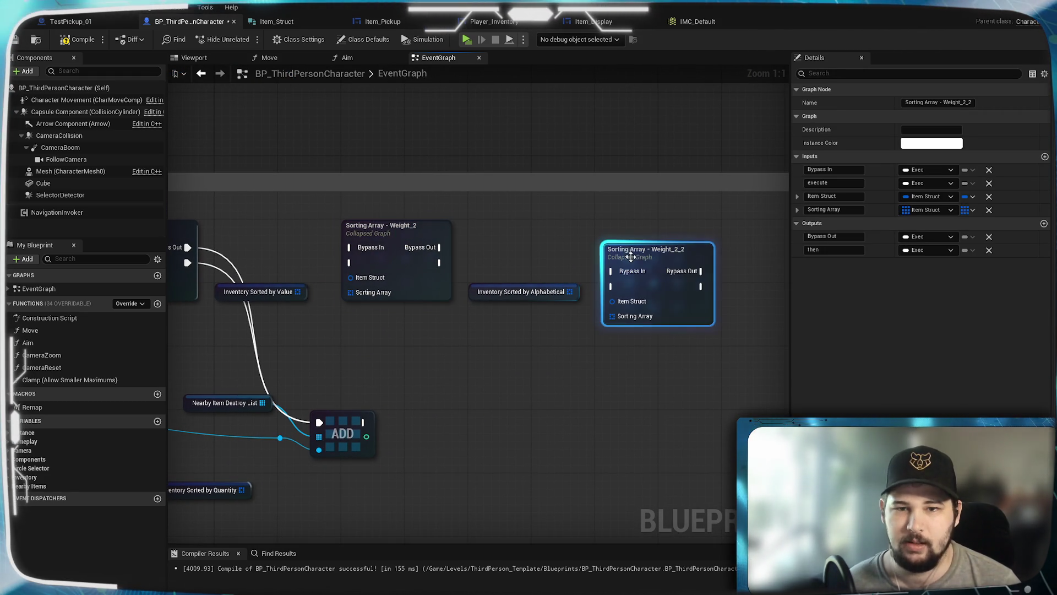
{"action": "left_click_drag", "start_coordinate": [638, 251], "coordinate": [633, 232]}
{"action": "left_click", "coordinate": [495, 382]}
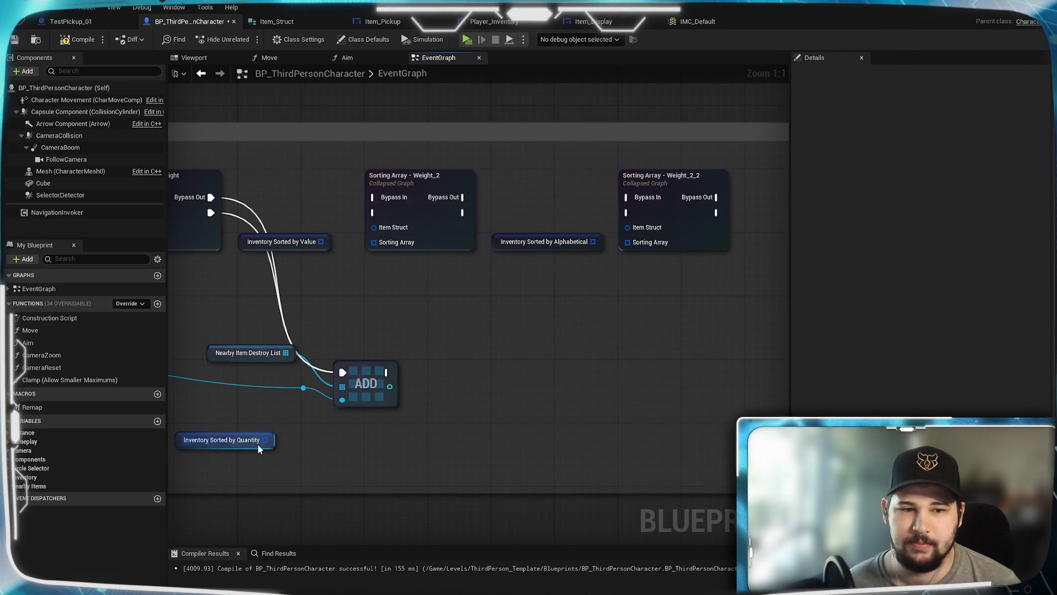
Line Inventory Sorted by Quantity up with the row and paste a third copy, Weight_2_3.
{"action": "left_click_drag", "start_coordinate": [259, 447], "coordinate": [751, 278]}
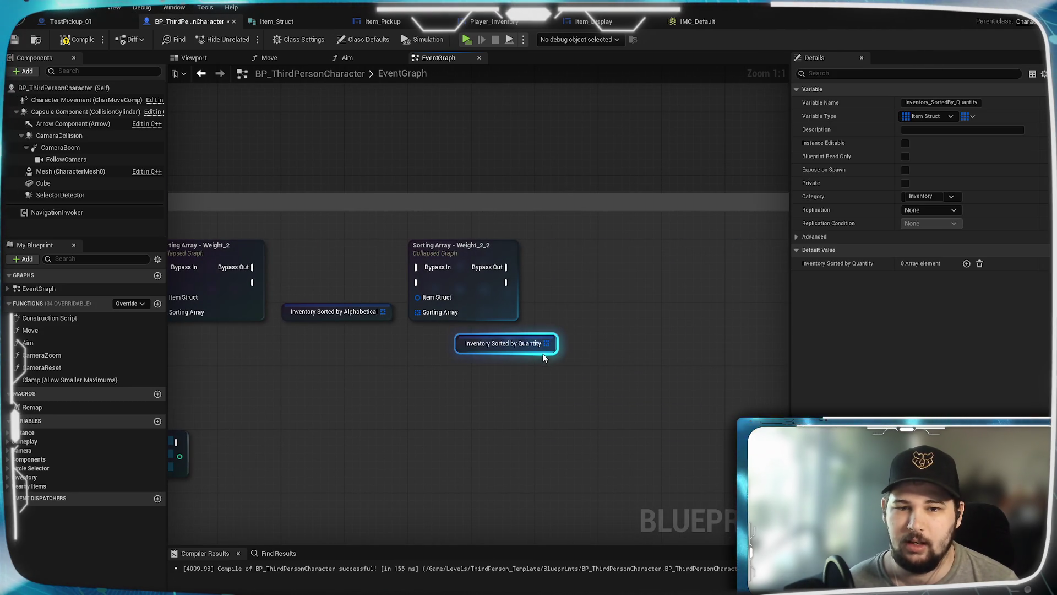
{"action": "left_click_drag", "start_coordinate": [553, 351], "coordinate": [621, 320]}
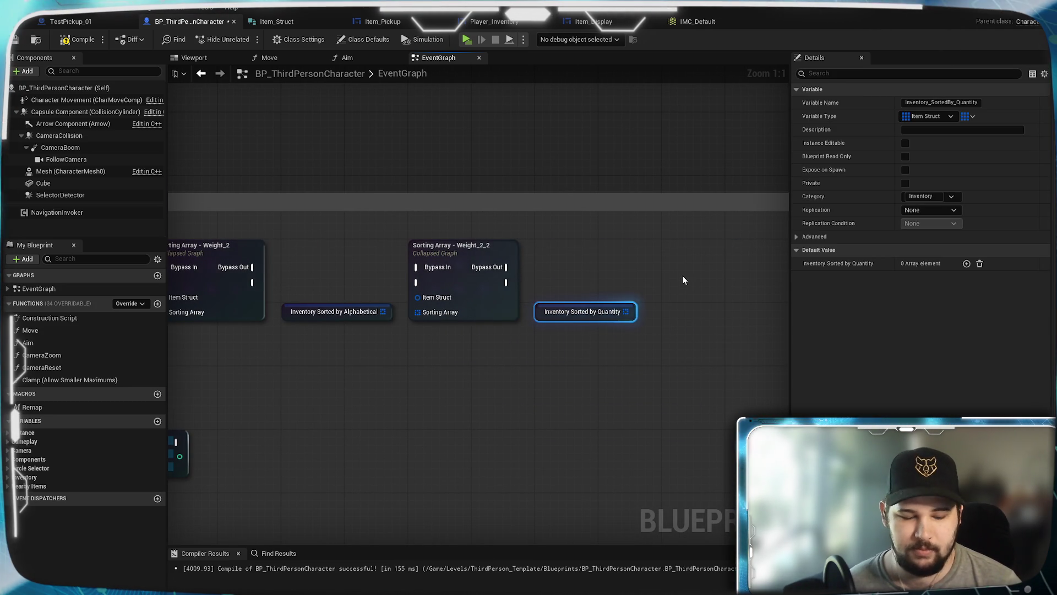
{"action": "key", "text": "ctrl+v"}
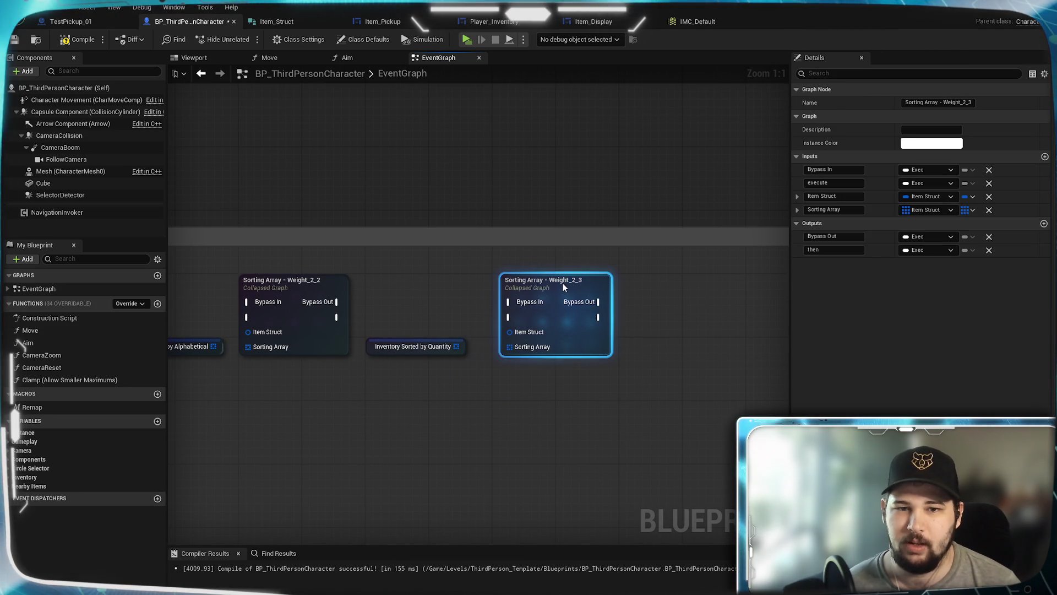
{"action": "left_click", "coordinate": [471, 290]}
Feed Item Struct into Weight_2 via a reroute and chain Weight's exec outputs into Weight_2.
{"action": "mouse_move", "coordinate": [411, 465]}
{"action": "left_mouse_down"}
{"action": "mouse_move", "coordinate": [640, 407]}
{"action": "mouse_move", "coordinate": [632, 347]}
{"action": "mouse_move", "coordinate": [532, 351]}
{"action": "mouse_move", "coordinate": [579, 340]}
{"action": "left_mouse_up"}
{"action": "left_click_drag", "start_coordinate": [279, 359], "coordinate": [584, 325]}
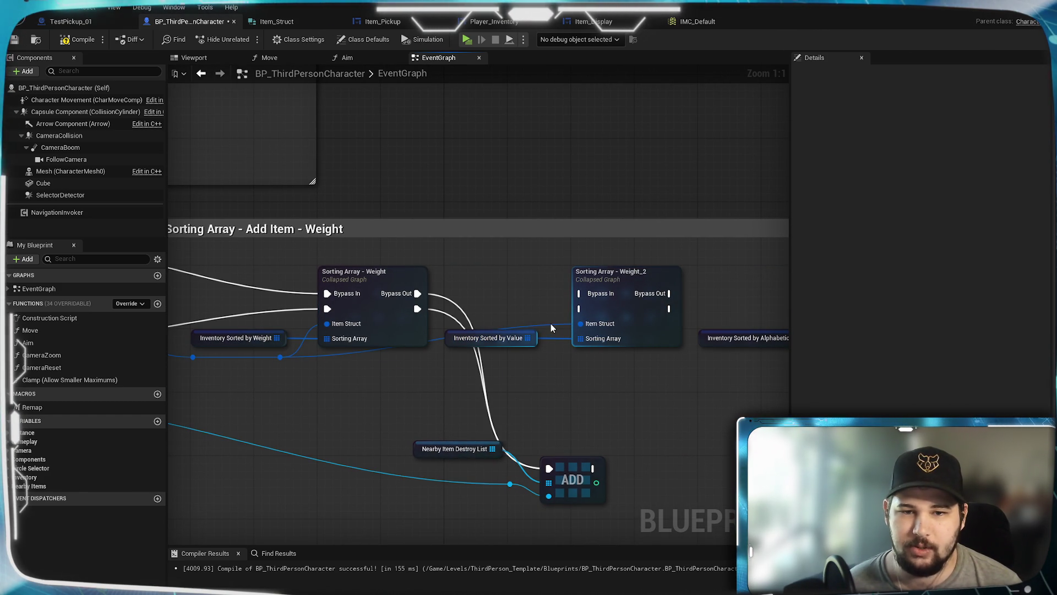
{"action": "double_click", "coordinate": [542, 326]}
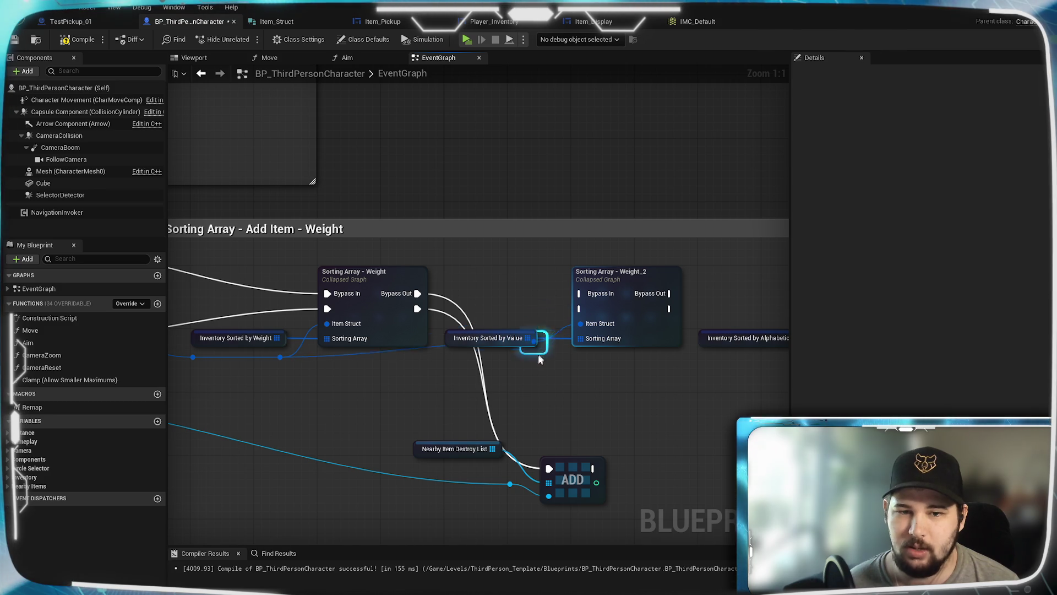
{"action": "left_click_drag", "start_coordinate": [545, 330], "coordinate": [533, 367]}
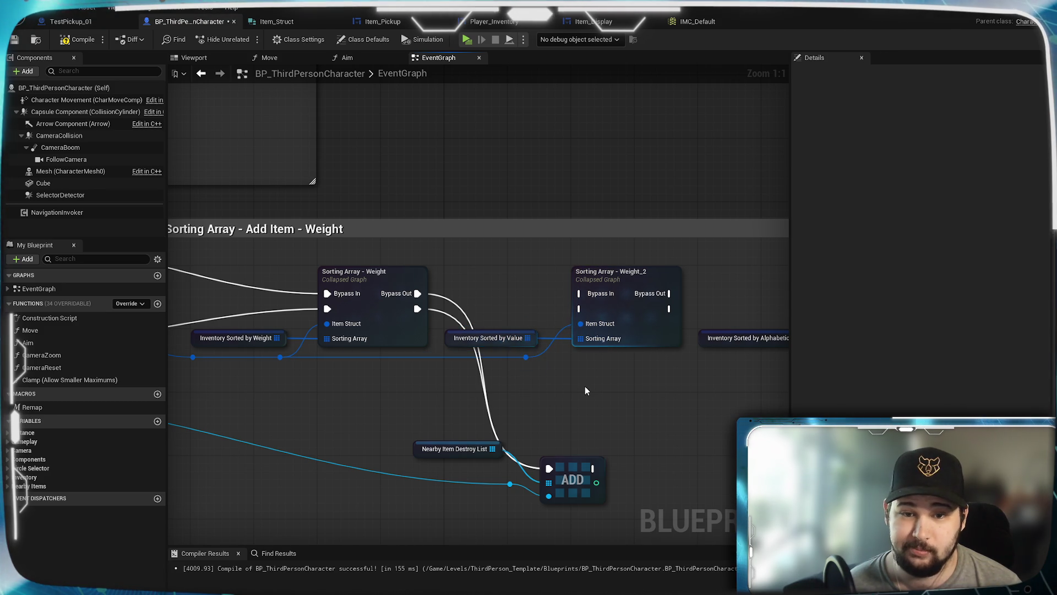
{"action": "left_click_drag", "start_coordinate": [418, 293], "coordinate": [578, 293]}
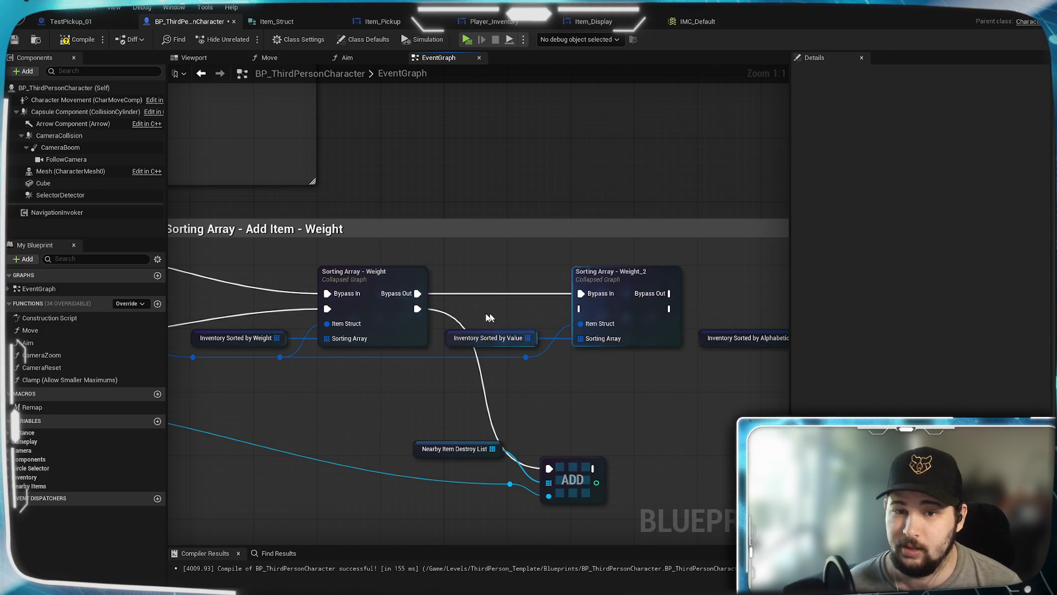
{"action": "mouse_move", "coordinate": [419, 308]}
{"action": "left_mouse_down"}
{"action": "mouse_move", "coordinate": [593, 306]}
{"action": "mouse_move", "coordinate": [578, 309]}
{"action": "left_mouse_up"}
{"action": "mouse_move", "coordinate": [660, 372]}
{"action": "left_mouse_down"}
{"action": "mouse_move", "coordinate": [377, 378]}
{"action": "mouse_move", "coordinate": [496, 375]}
{"action": "left_mouse_up"}
Route Item Struct into Weight_2_2 and Weight_2_3, and feed Inventory Sorted by Quantity into Weight_2_3.
{"action": "mouse_move", "coordinate": [300, 346]}
{"action": "left_mouse_down"}
{"action": "mouse_move", "coordinate": [472, 362]}
{"action": "mouse_move", "coordinate": [608, 312]}
{"action": "left_mouse_up"}
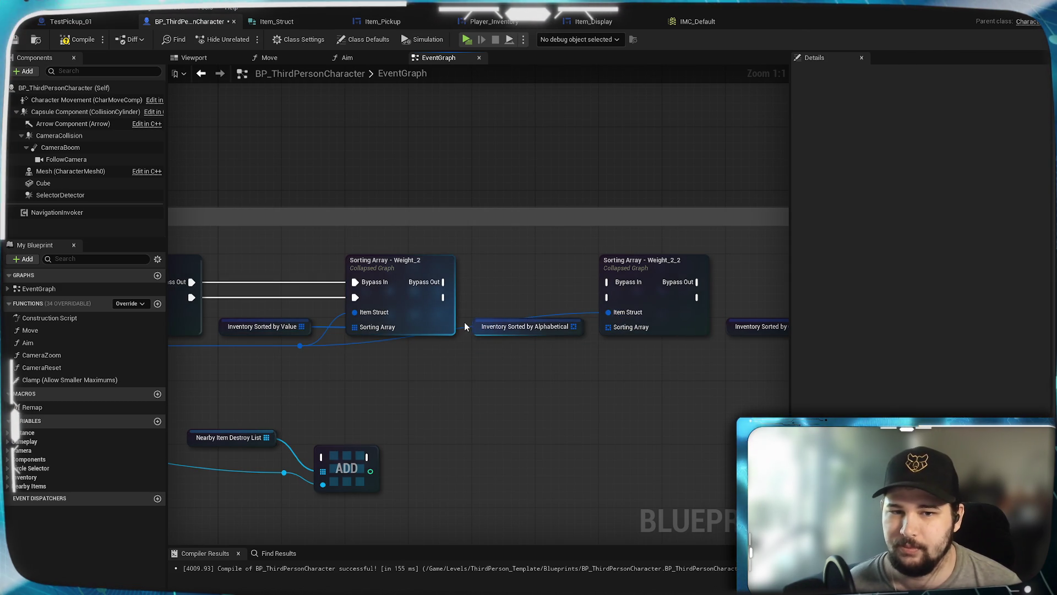
{"action": "double_click", "coordinate": [463, 330]}
{"action": "left_click_drag", "start_coordinate": [467, 351], "coordinate": [581, 353]}
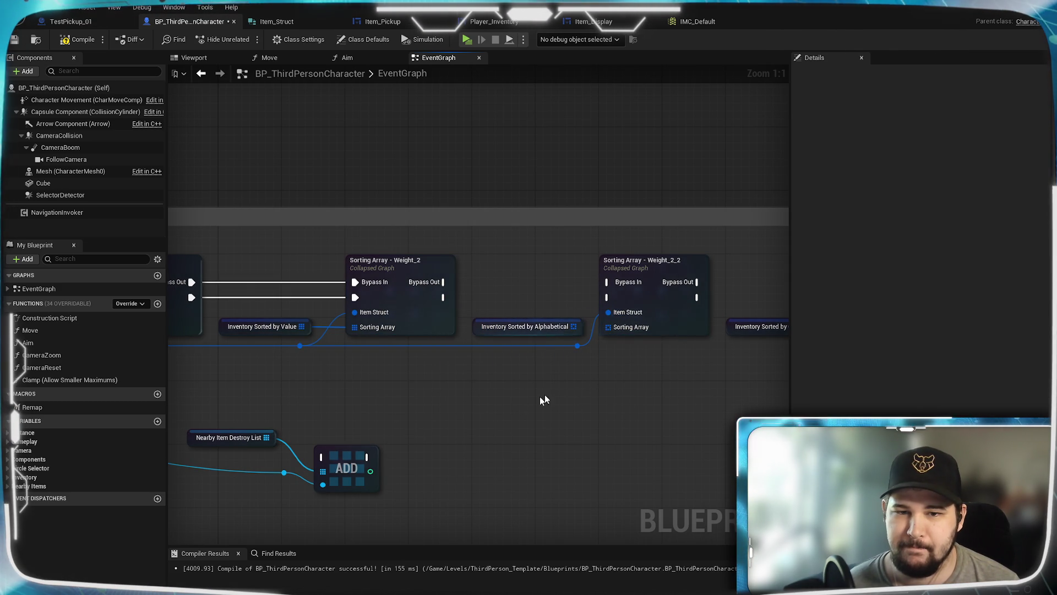
{"action": "left_click", "coordinate": [579, 347]}
{"action": "mouse_move", "coordinate": [424, 401]}
{"action": "left_mouse_down"}
{"action": "mouse_move", "coordinate": [760, 404]}
{"action": "mouse_move", "coordinate": [375, 406]}
{"action": "left_mouse_up"}
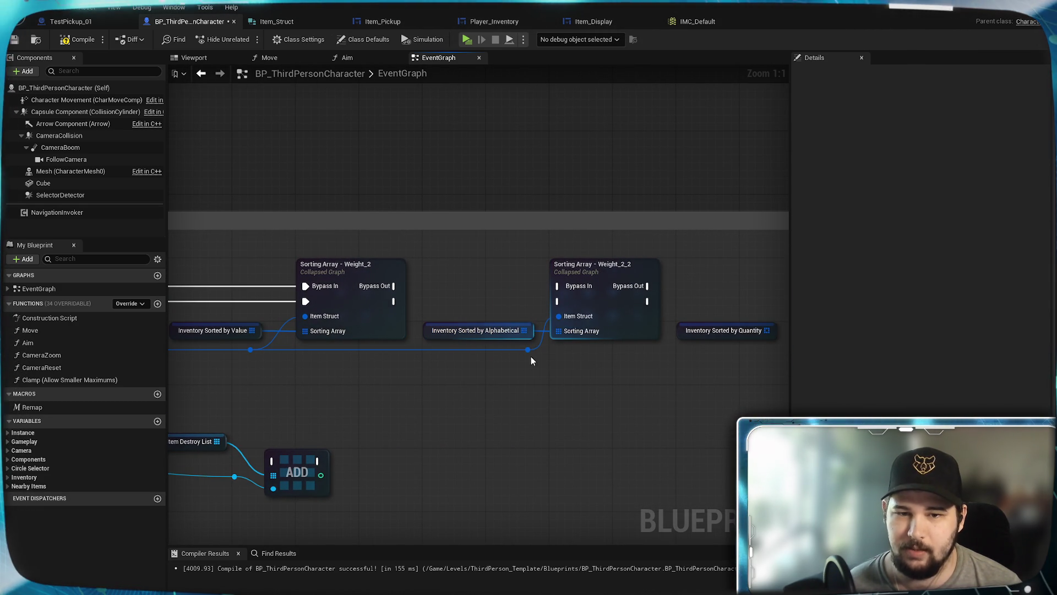
{"action": "left_click_drag", "start_coordinate": [530, 348], "coordinate": [320, 382]}
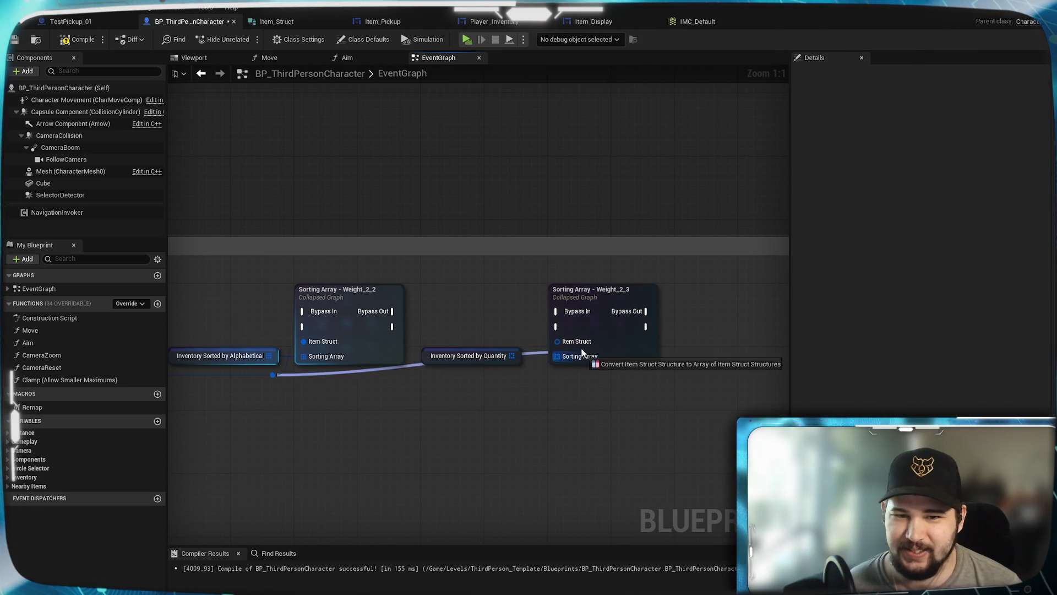
{"action": "mouse_move", "coordinate": [512, 356]}
{"action": "left_mouse_down"}
{"action": "mouse_move", "coordinate": [556, 359]}
{"action": "mouse_move", "coordinate": [517, 374]}
{"action": "mouse_move", "coordinate": [517, 388]}
{"action": "left_mouse_up"}
{"action": "double_click", "coordinate": [528, 344]}
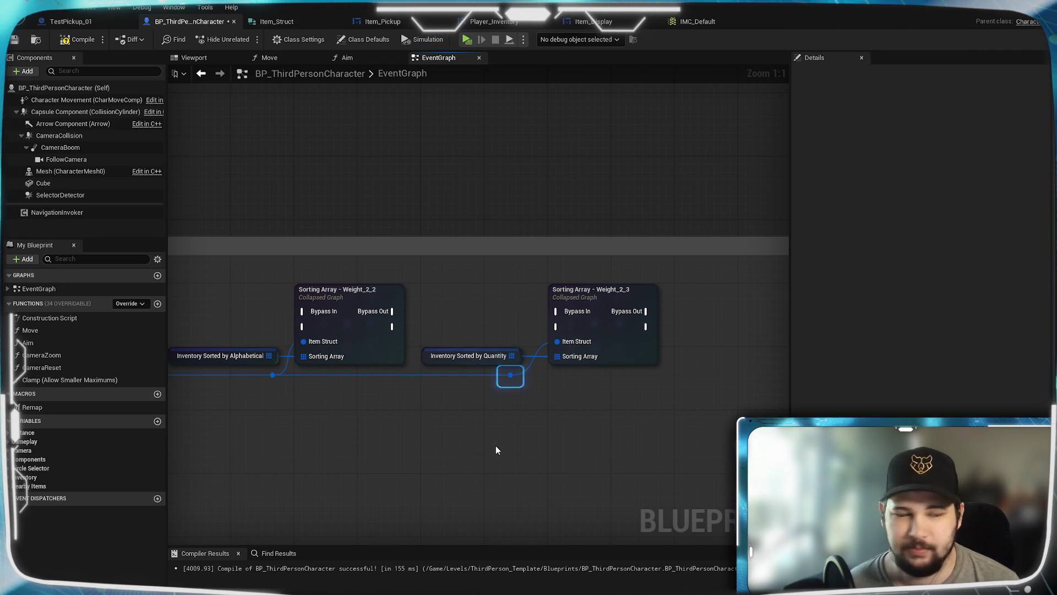
{"action": "left_click", "coordinate": [496, 447]}
Move the Nearby Item Destroy List, reroute and ADD group up and left.
{"action": "mouse_move", "coordinate": [496, 445]}
{"action": "left_mouse_down"}
{"action": "mouse_move", "coordinate": [551, 424]}
{"action": "mouse_move", "coordinate": [328, 408]}
{"action": "mouse_move", "coordinate": [692, 368]}
{"action": "left_mouse_up"}
{"action": "mouse_move", "coordinate": [693, 449]}
{"action": "left_mouse_down"}
{"action": "mouse_move", "coordinate": [612, 388]}
{"action": "mouse_move", "coordinate": [529, 374]}
{"action": "left_mouse_up"}
{"action": "left_click_drag", "start_coordinate": [640, 408], "coordinate": [420, 346]}
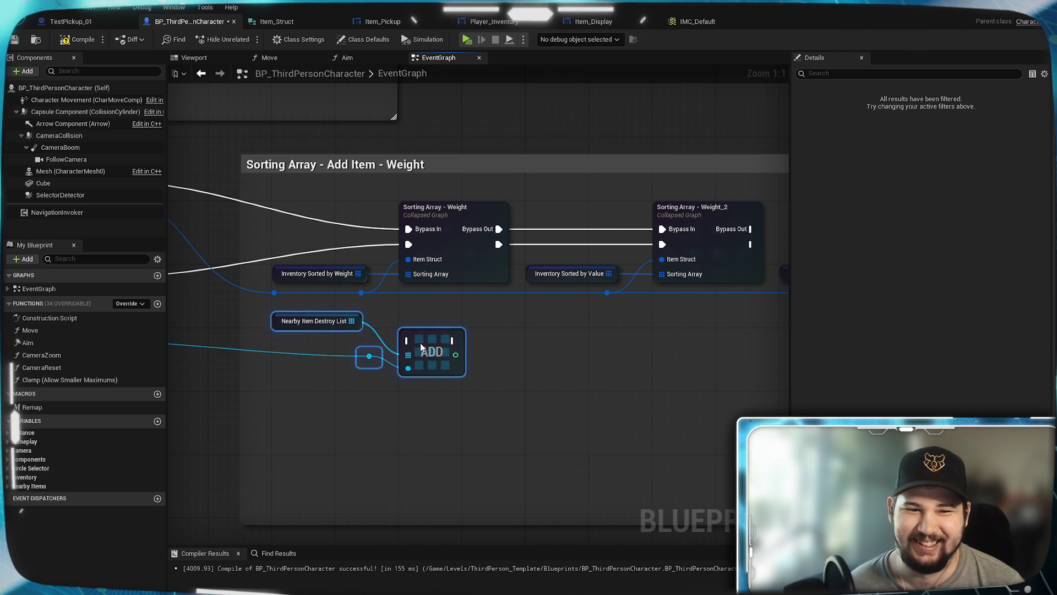
{"action": "left_click", "coordinate": [530, 359]}
Chain the exec outputs of Weight_2 into Weight_2_2 and Weight_2_2 into Weight_2_3.
{"action": "mouse_move", "coordinate": [548, 359]}
{"action": "left_mouse_down"}
{"action": "mouse_move", "coordinate": [199, 412]}
{"action": "mouse_move", "coordinate": [343, 313]}
{"action": "mouse_move", "coordinate": [461, 313]}
{"action": "left_mouse_up"}
{"action": "mouse_move", "coordinate": [296, 328]}
{"action": "left_mouse_down"}
{"action": "mouse_move", "coordinate": [484, 333]}
{"action": "mouse_move", "coordinate": [463, 328]}
{"action": "left_mouse_up"}
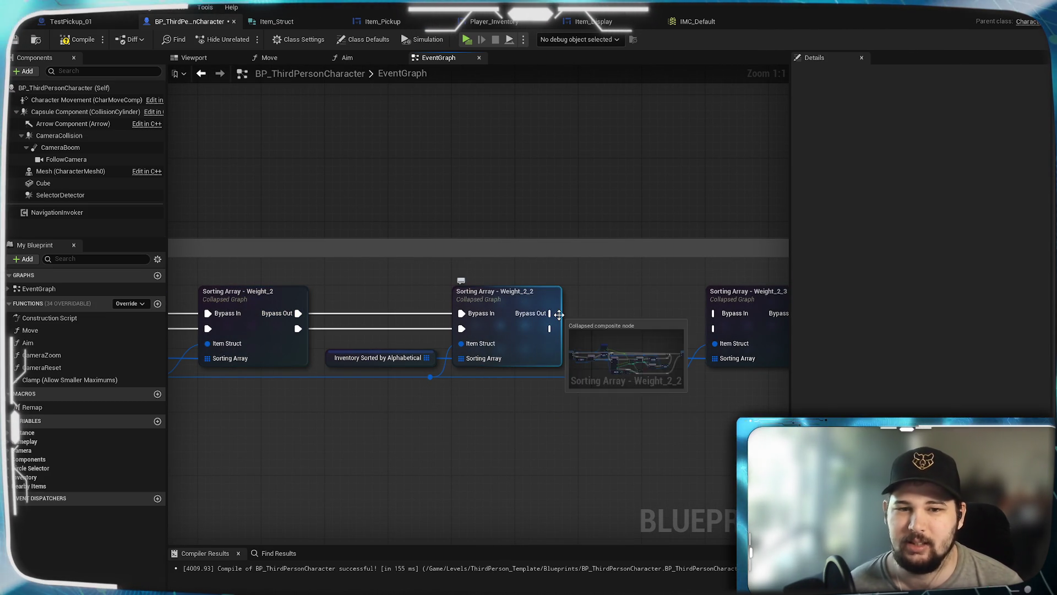
{"action": "left_click_drag", "start_coordinate": [551, 313], "coordinate": [715, 313]}
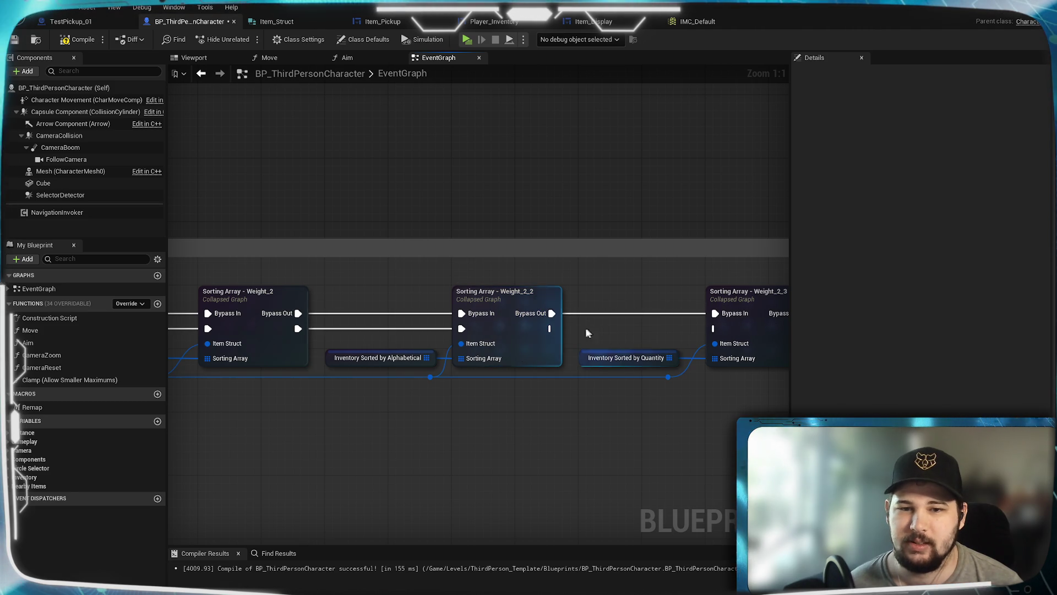
{"action": "left_click_drag", "start_coordinate": [550, 329], "coordinate": [715, 329]}
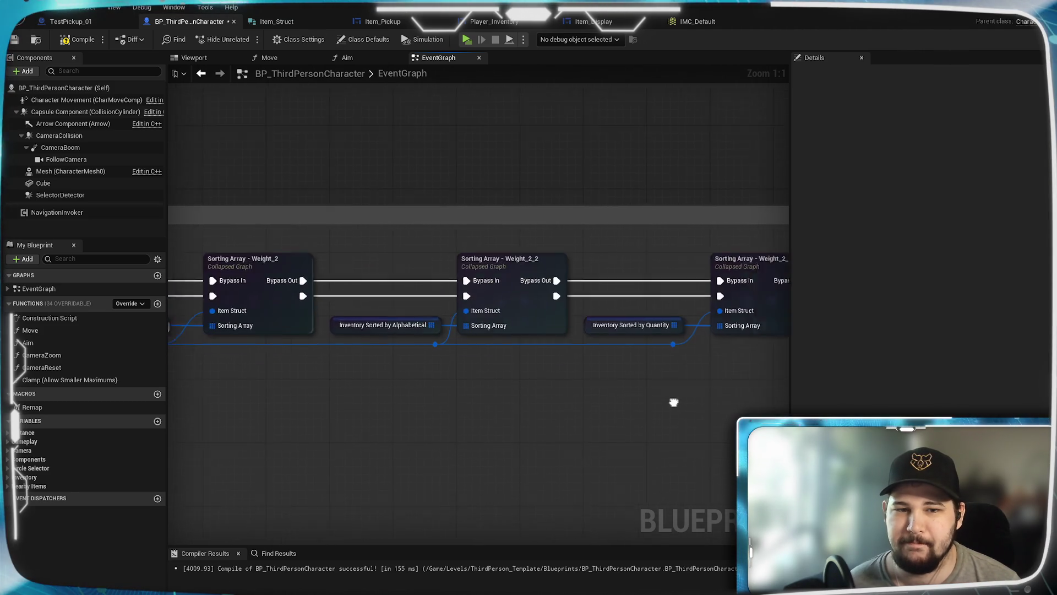
Rename Sorting Array - Weight_2 to 'Sorting Array - Value', then compile and save.
{"action": "left_click", "coordinate": [625, 273]}
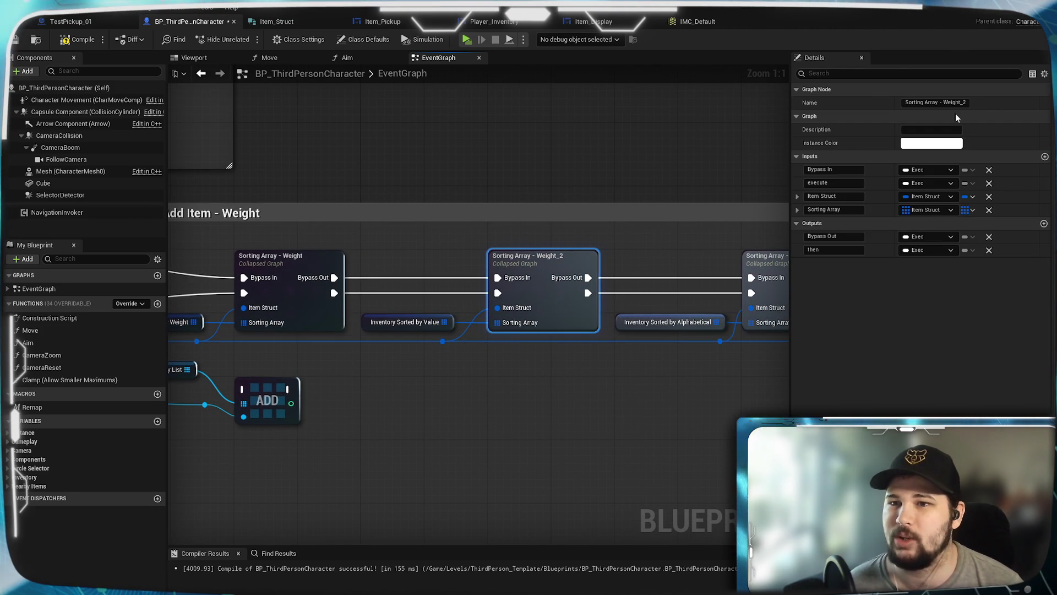
{"action": "double_click", "coordinate": [955, 102]}
{"action": "type", "text": "Value"}
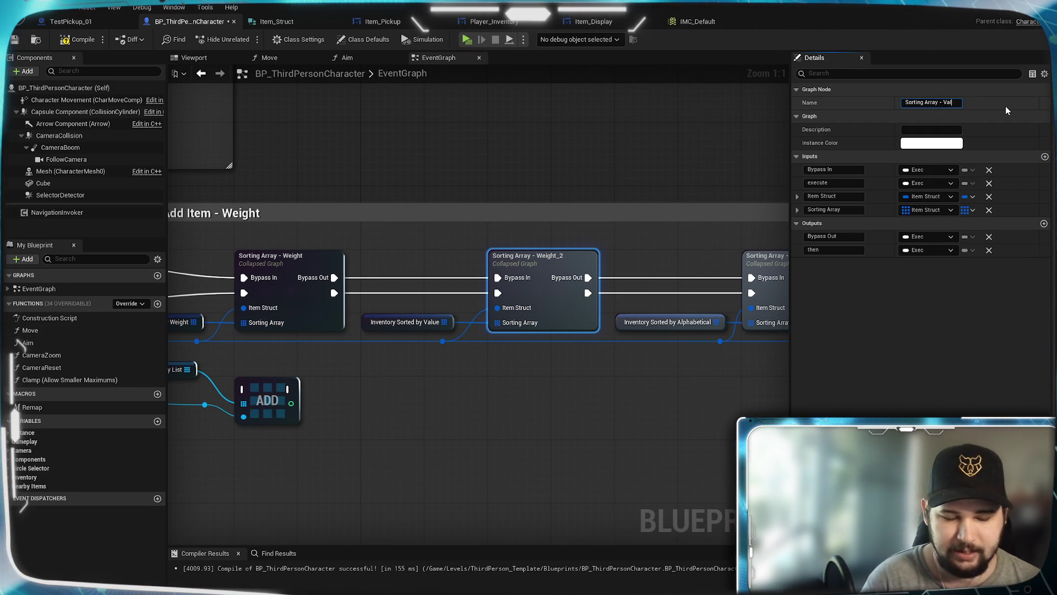
{"action": "key", "text": "Return"}
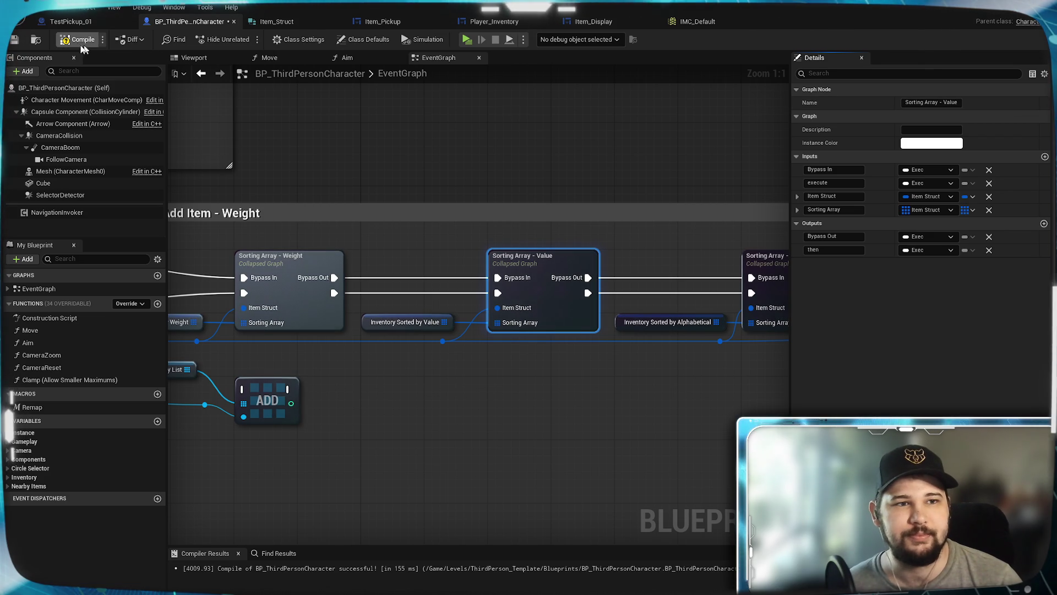
{"action": "left_click", "coordinate": [77, 39]}
{"action": "left_click", "coordinate": [14, 40]}
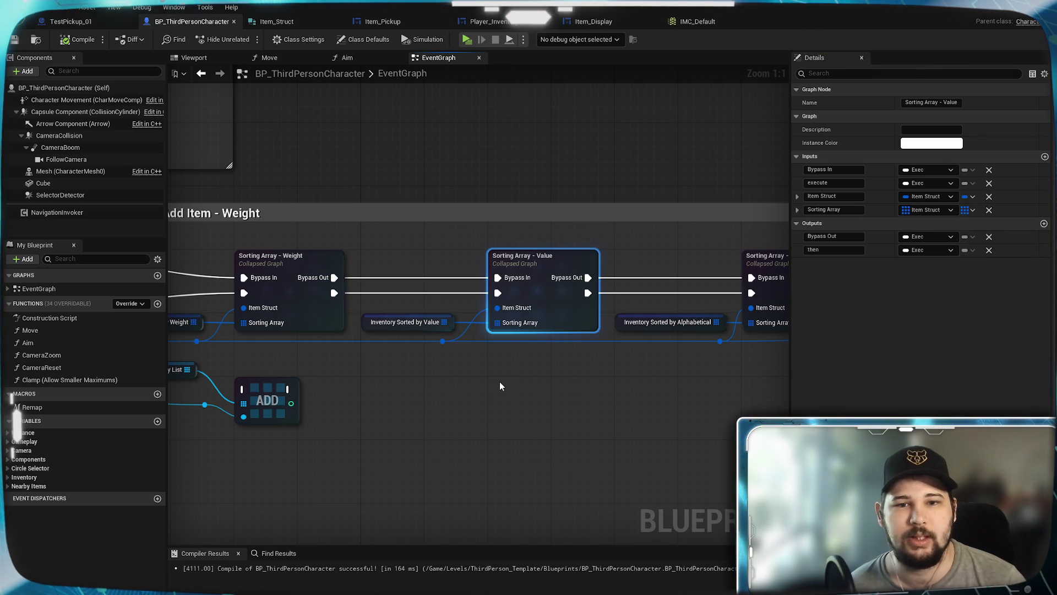
Open the Sorting Array - Value collapsed graph and look around its nodes.
{"action": "mouse_move", "coordinate": [453, 405]}
{"action": "left_mouse_down"}
{"action": "mouse_move", "coordinate": [562, 394]}
{"action": "mouse_move", "coordinate": [414, 387]}
{"action": "mouse_move", "coordinate": [711, 384]}
{"action": "mouse_move", "coordinate": [519, 384]}
{"action": "left_mouse_up"}
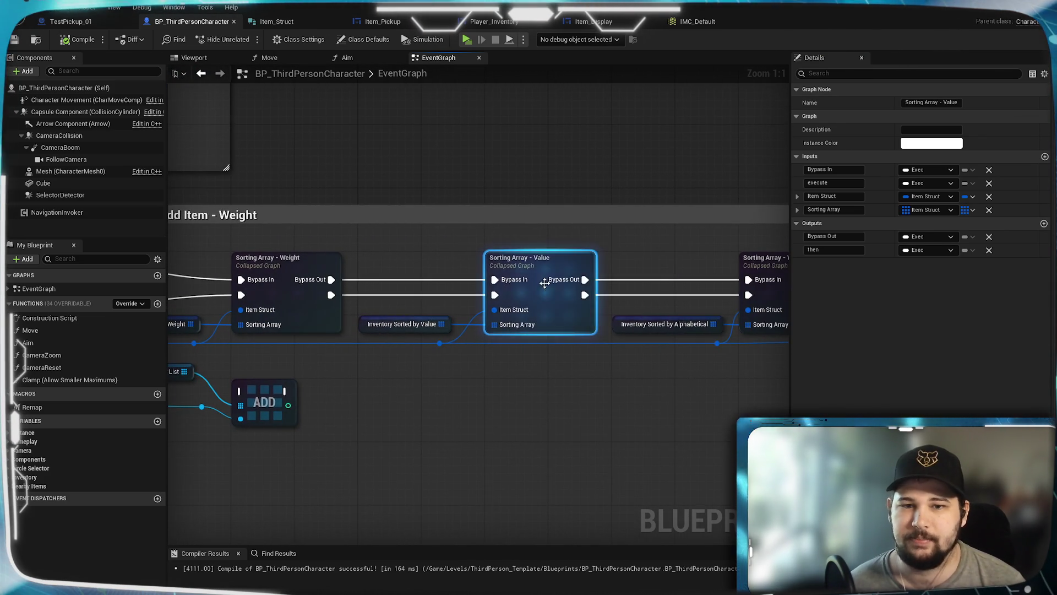
{"action": "double_click", "coordinate": [547, 264]}
{"action": "mouse_move", "coordinate": [470, 413]}
{"action": "left_mouse_down"}
{"action": "mouse_move", "coordinate": [569, 444]}
{"action": "mouse_move", "coordinate": [531, 441]}
{"action": "left_mouse_up"}
Pan across the Quantity sort graph and expand the Nearby Items and Inventory variable categories.
{"action": "mouse_move", "coordinate": [506, 267]}
{"action": "left_mouse_down"}
{"action": "mouse_move", "coordinate": [562, 260]}
{"action": "mouse_move", "coordinate": [594, 274]}
{"action": "left_mouse_up"}
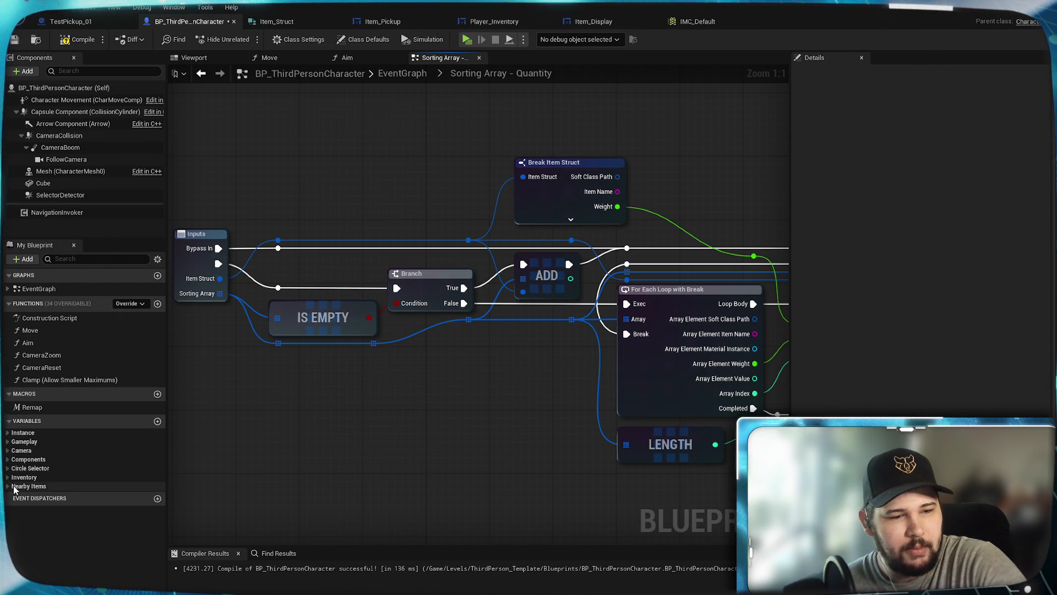
{"action": "left_click", "coordinate": [9, 486]}
{"action": "left_click", "coordinate": [8, 477]}
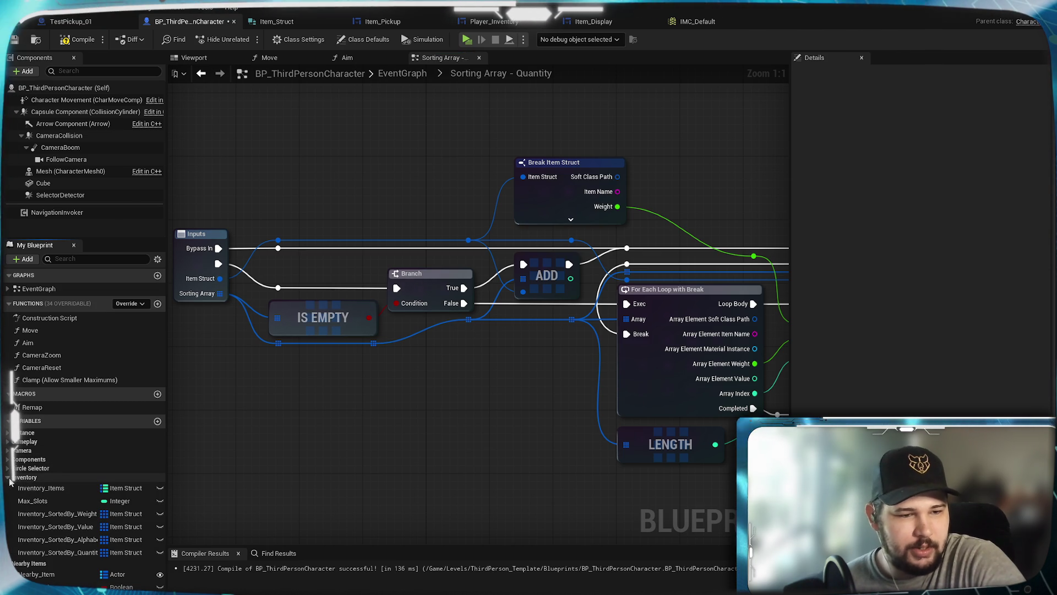
Drop an Inventory_Items getter into the Quantity sort graph, recompile, and return to EventGraph.
{"action": "left_click", "coordinate": [92, 485]}
{"action": "mouse_move", "coordinate": [92, 481]}
{"action": "left_mouse_down"}
{"action": "mouse_move", "coordinate": [349, 201]}
{"action": "mouse_move", "coordinate": [355, 154]}
{"action": "mouse_move", "coordinate": [352, 173]}
{"action": "mouse_move", "coordinate": [342, 157]}
{"action": "left_mouse_up"}
{"action": "left_click", "coordinate": [398, 128]}
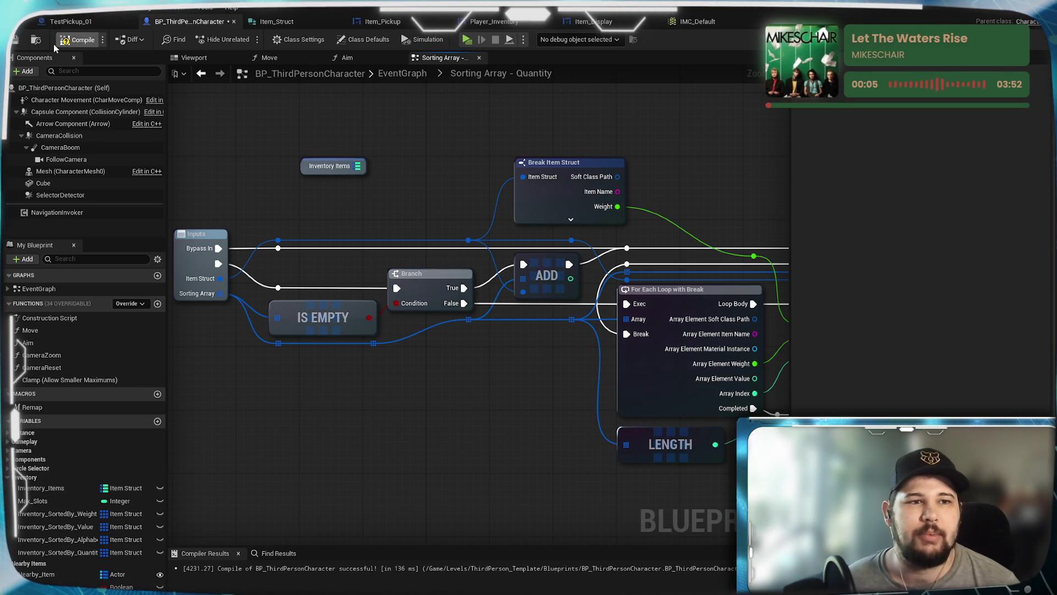
{"action": "left_click", "coordinate": [77, 40]}
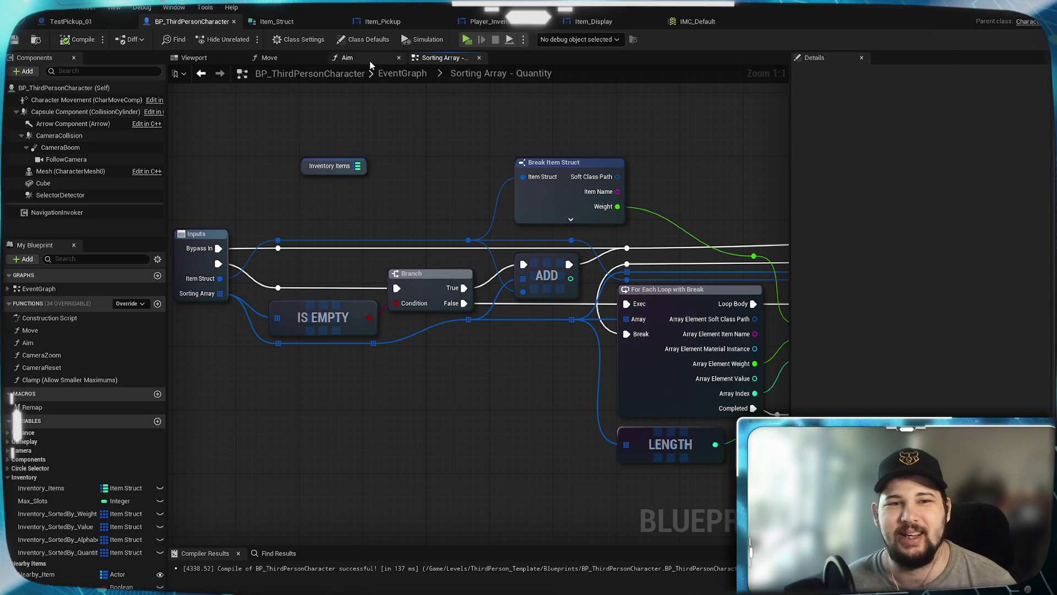
{"action": "left_click", "coordinate": [402, 73]}
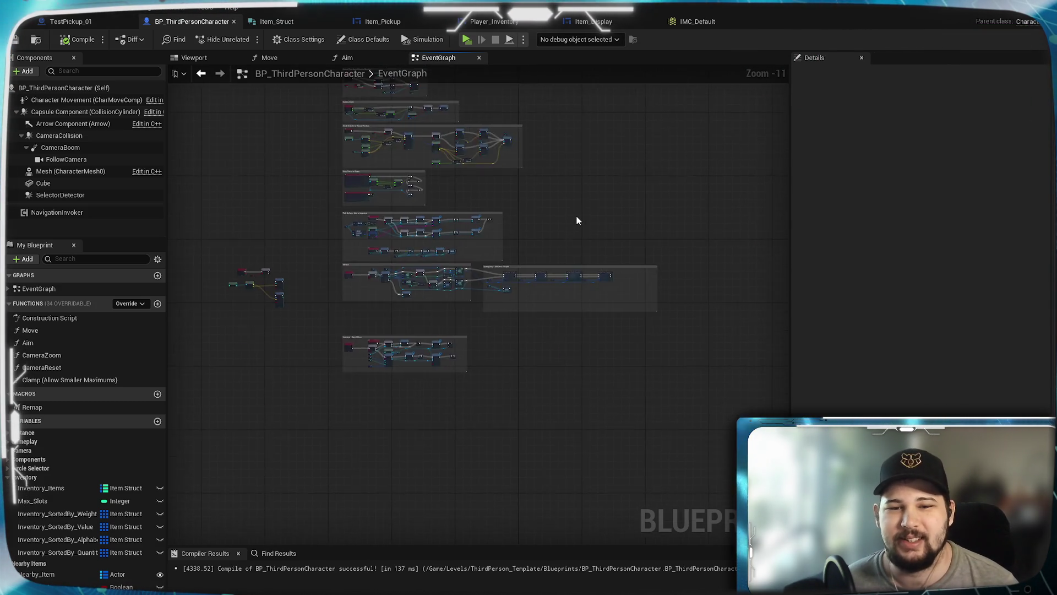
Open Sorting Array - Alphabetical and drag a new wire off Break Item Struct's Item Name pin.
{"action": "scroll", "coordinate": [578, 275], "scroll_direction": "up", "scroll_amount": 11}
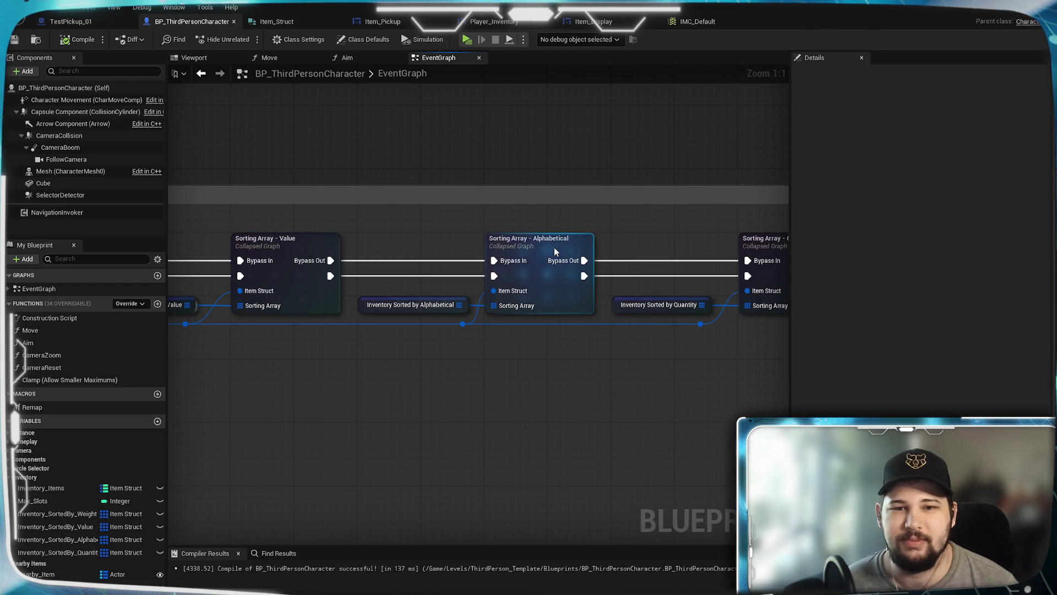
{"action": "double_click", "coordinate": [554, 247]}
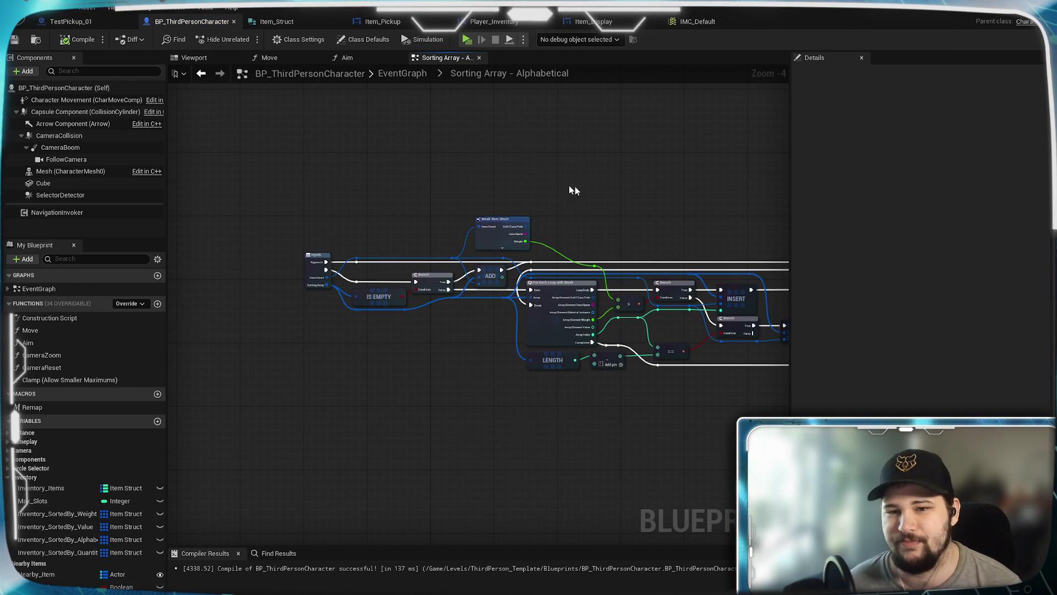
{"action": "scroll", "coordinate": [554, 218], "scroll_direction": "up", "scroll_amount": 4}
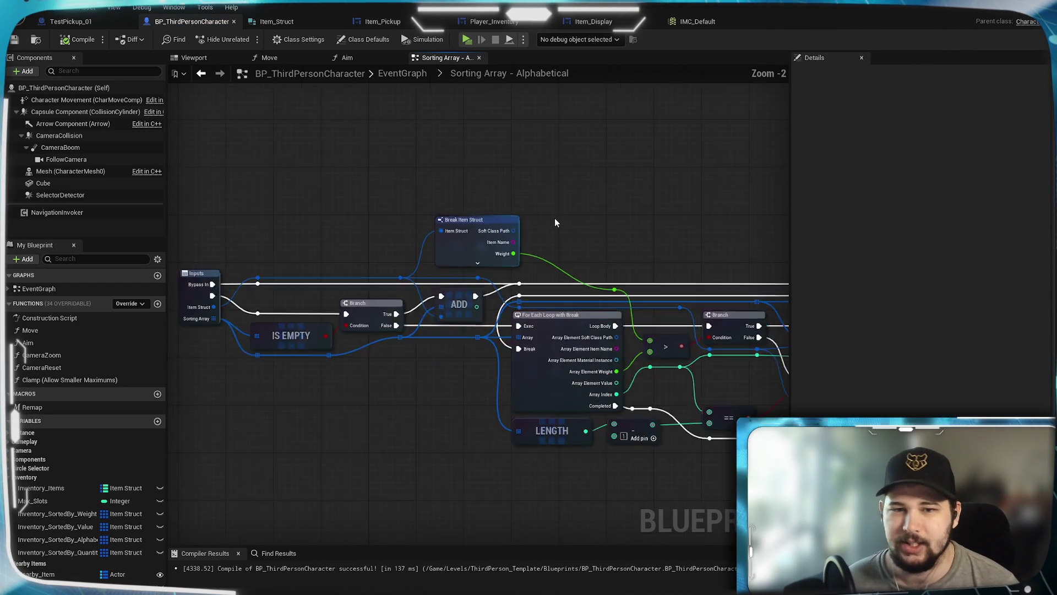
{"action": "left_click_drag", "start_coordinate": [486, 194], "coordinate": [442, 235]}
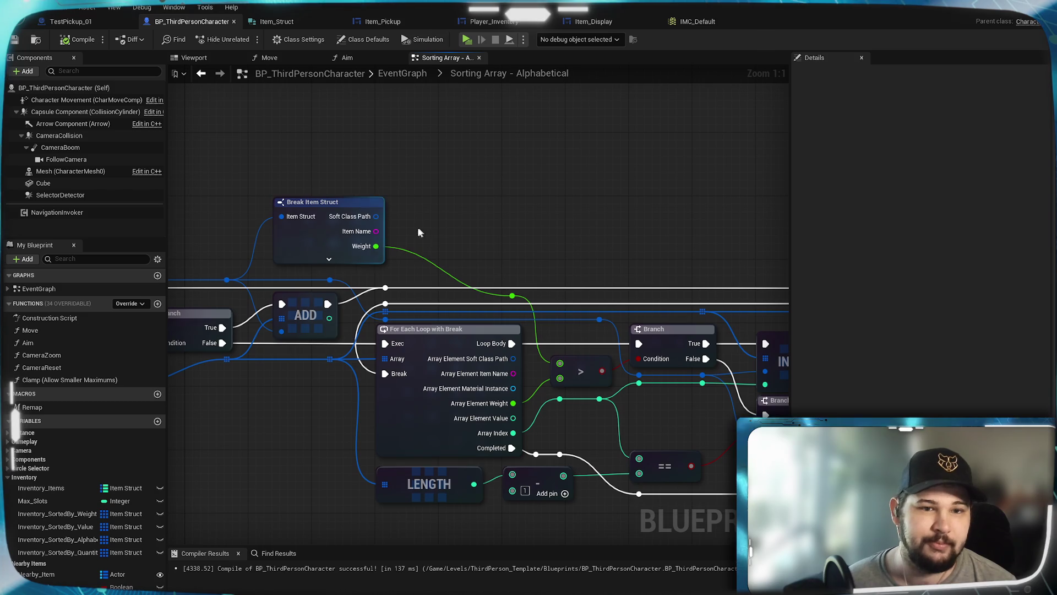
{"action": "mouse_move", "coordinate": [376, 231]}
{"action": "left_mouse_down"}
{"action": "mouse_move", "coordinate": [642, 160]}
{"action": "mouse_move", "coordinate": [590, 160]}
{"action": "left_mouse_up"}
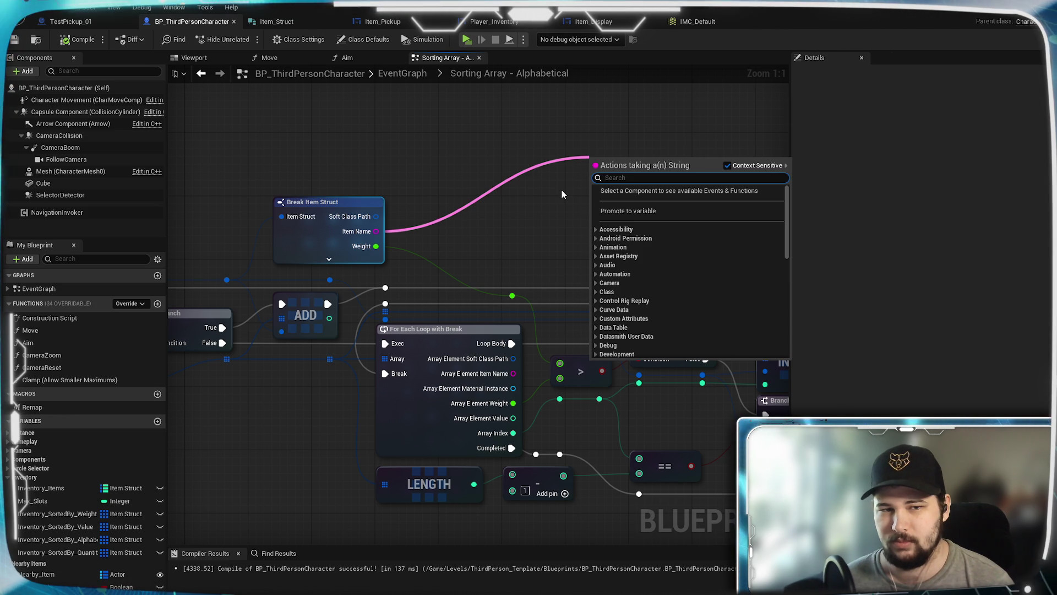
Add a Greater (>) node from the Item Name wire and move it above the loop.
{"action": "type", "text": ">"}
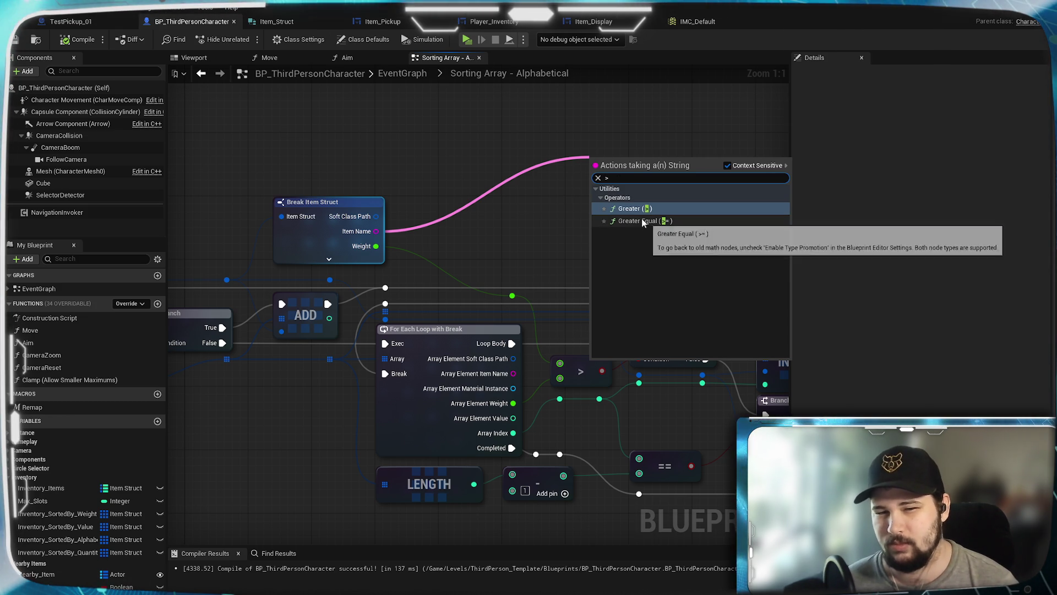
{"action": "left_click", "coordinate": [637, 211]}
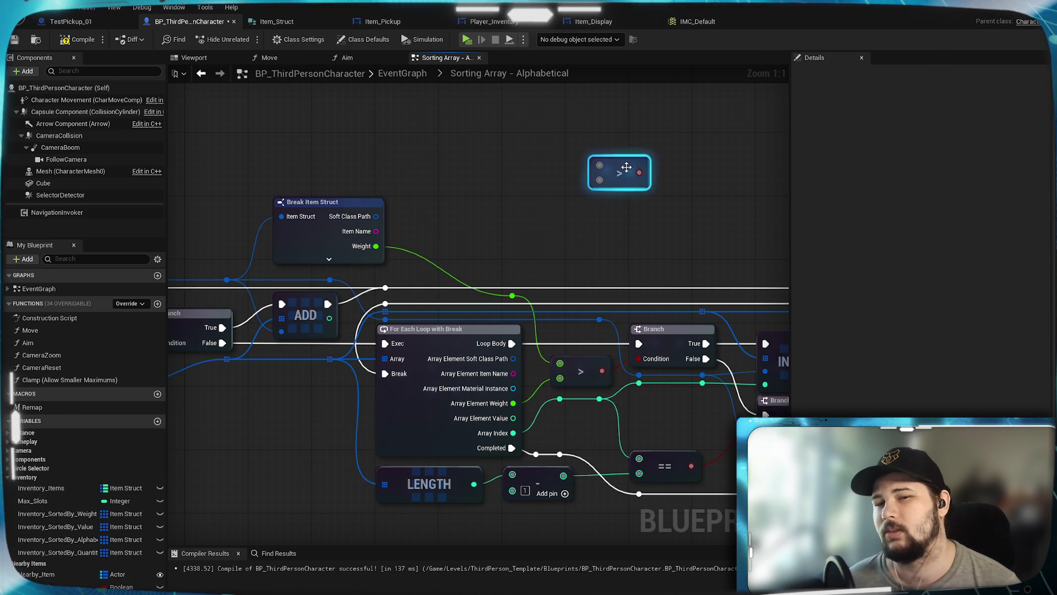
{"action": "mouse_move", "coordinate": [625, 168]}
{"action": "left_mouse_down"}
{"action": "mouse_move", "coordinate": [672, 135]}
{"action": "mouse_move", "coordinate": [665, 145]}
{"action": "left_mouse_up"}
{"action": "left_click", "coordinate": [676, 157]}
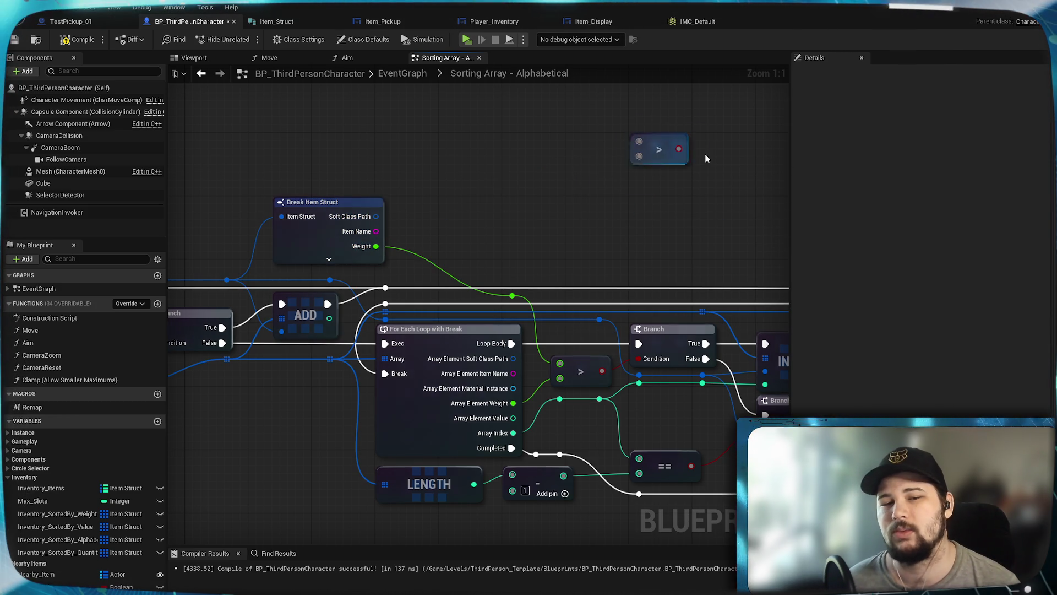
Drag a new Item Name wire and search 'compare' and 'alphabet' with Context Sensitive off, then clear the search.
{"action": "left_click_drag", "start_coordinate": [376, 231], "coordinate": [502, 200]}
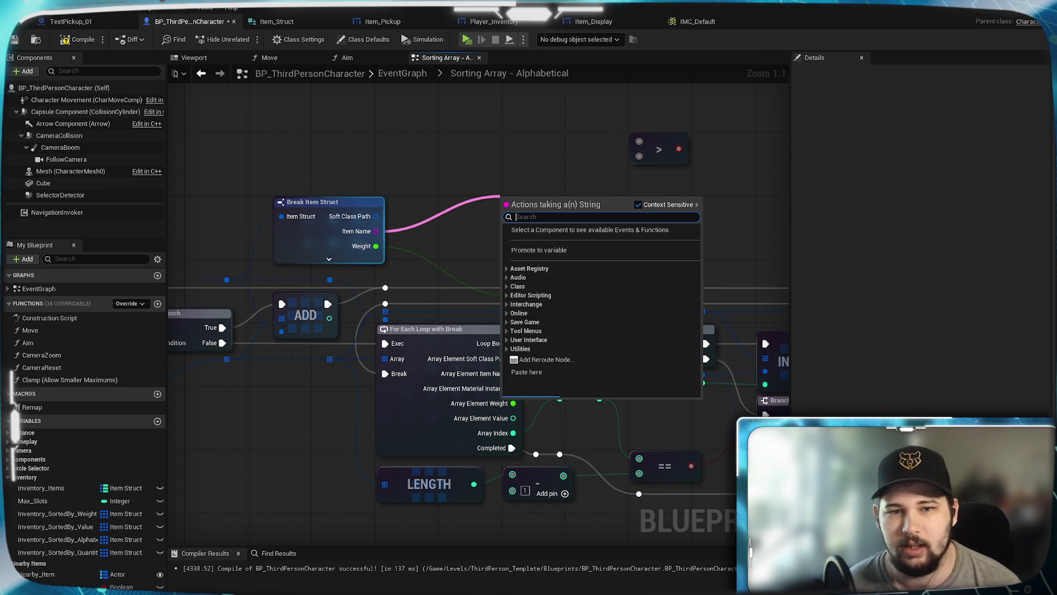
{"action": "type", "text": "compa"}
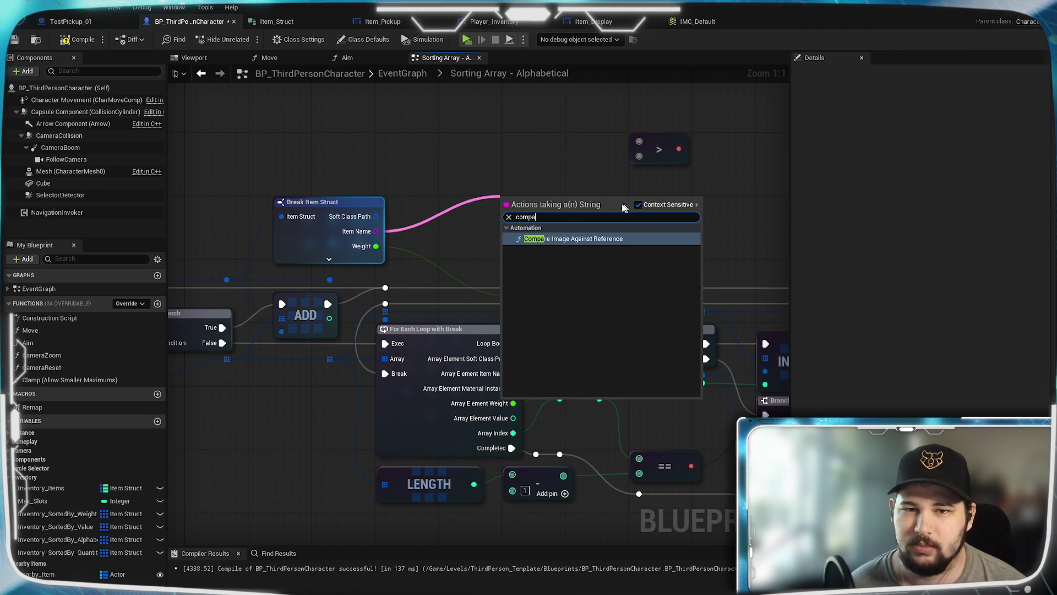
{"action": "left_click", "coordinate": [647, 205]}
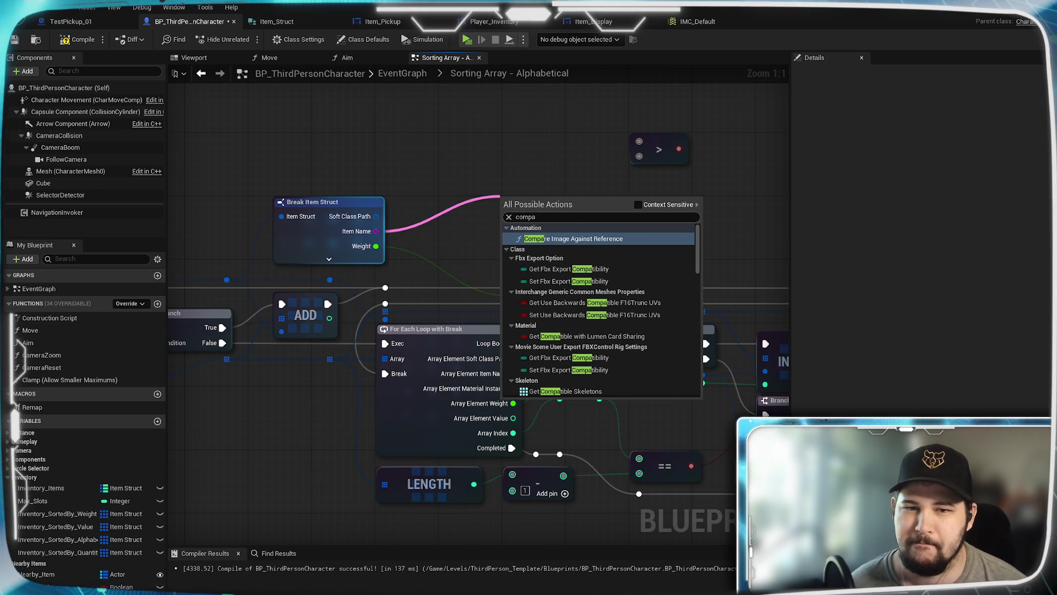
{"action": "type", "text": "re"}
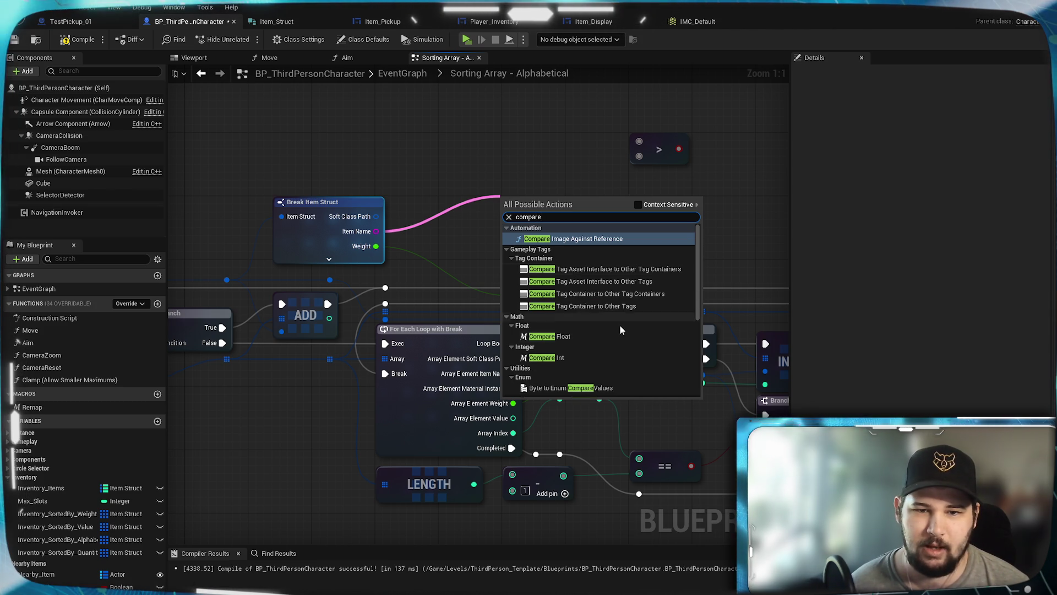
{"action": "scroll", "coordinate": [605, 342], "scroll_direction": "down", "scroll_amount": 2}
{"action": "scroll", "coordinate": [650, 332], "scroll_direction": "down", "scroll_amount": 3}
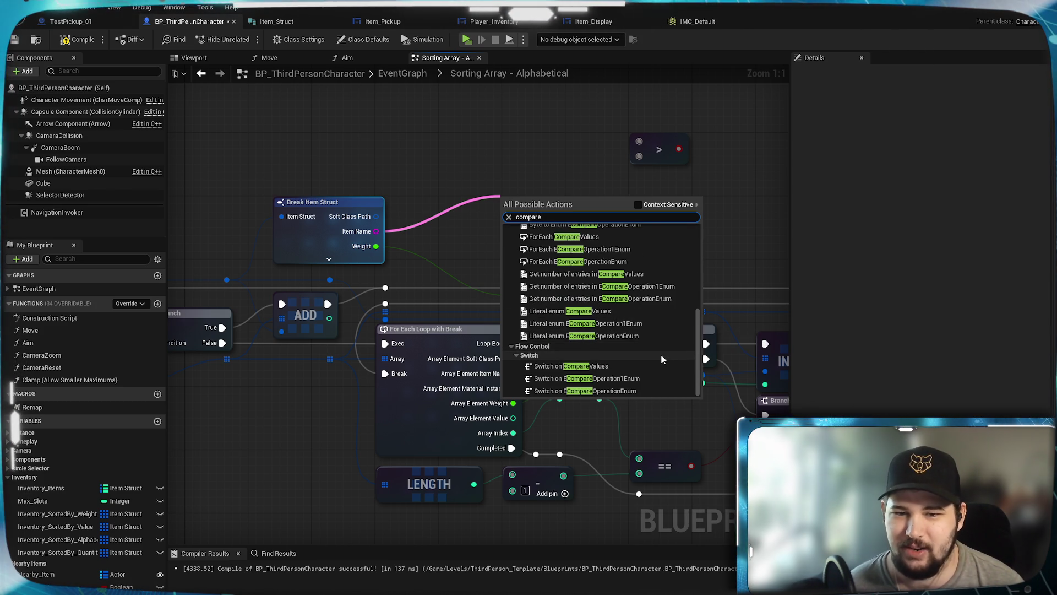
{"action": "scroll", "coordinate": [662, 358], "scroll_direction": "up", "scroll_amount": 5}
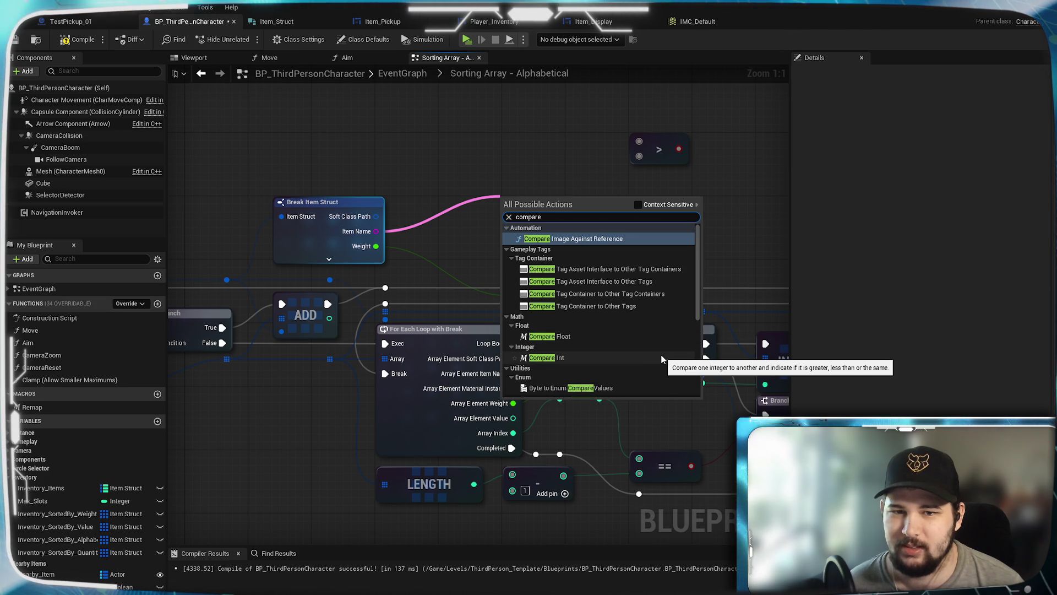
{"action": "scroll", "coordinate": [662, 359], "scroll_direction": "down", "scroll_amount": 3}
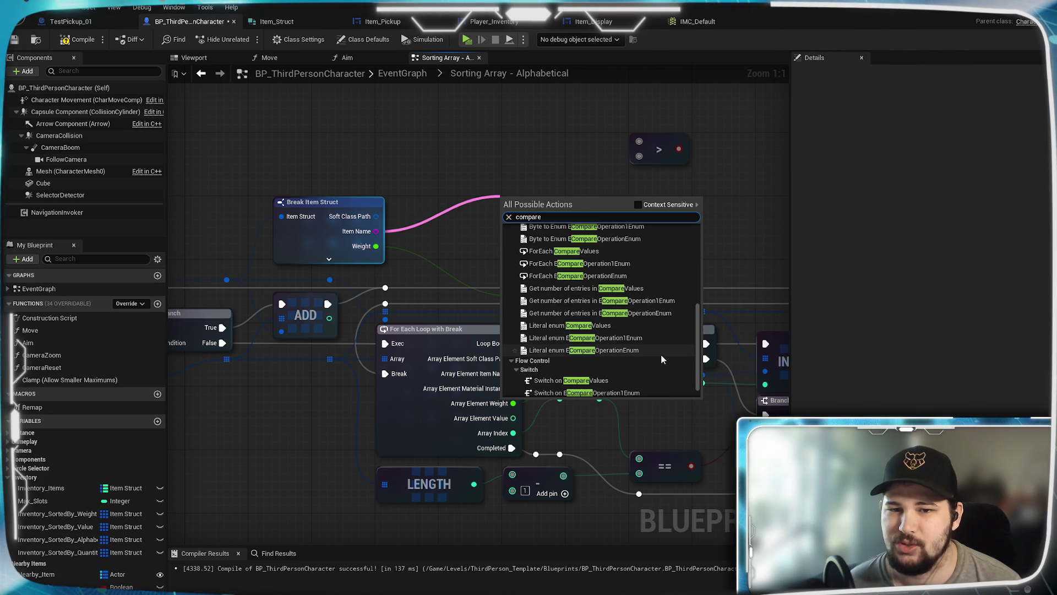
{"action": "scroll", "coordinate": [661, 354], "scroll_direction": "up", "scroll_amount": 1}
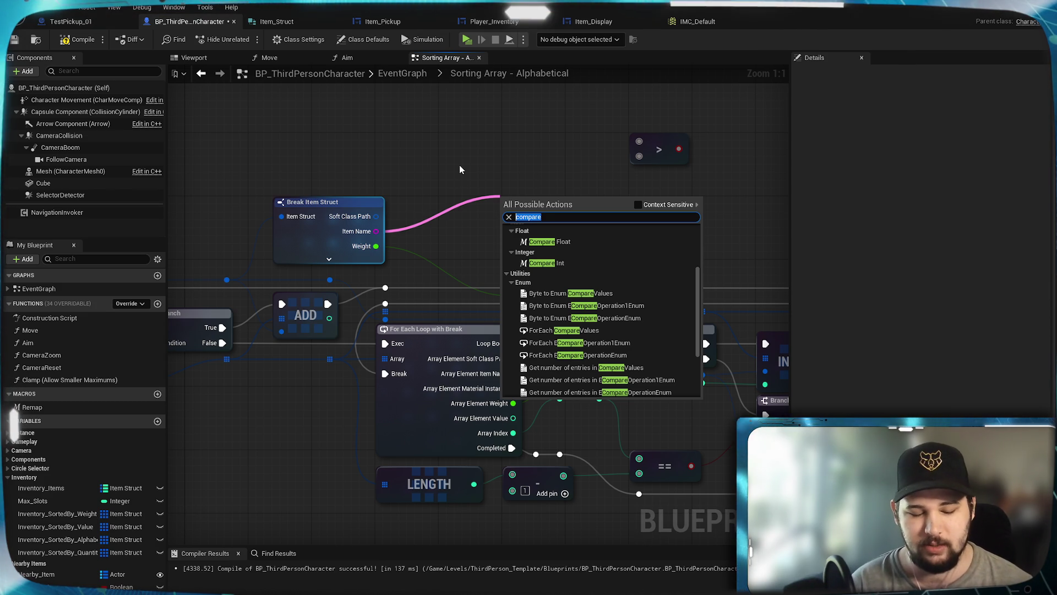
{"action": "type", "text": "alphabet"}
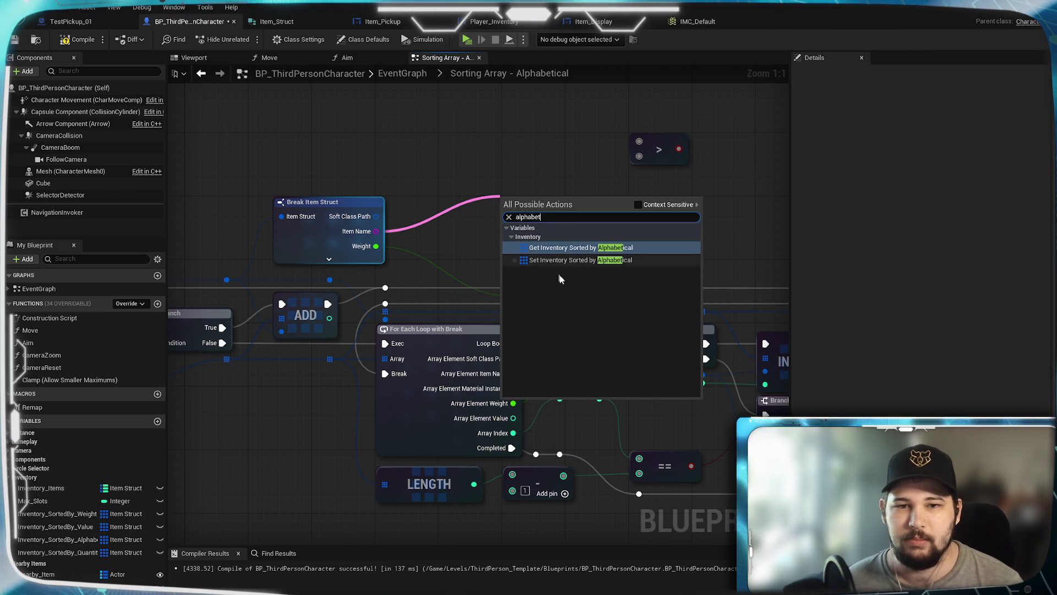
{"action": "left_click_drag", "start_coordinate": [541, 217], "coordinate": [520, 217]}
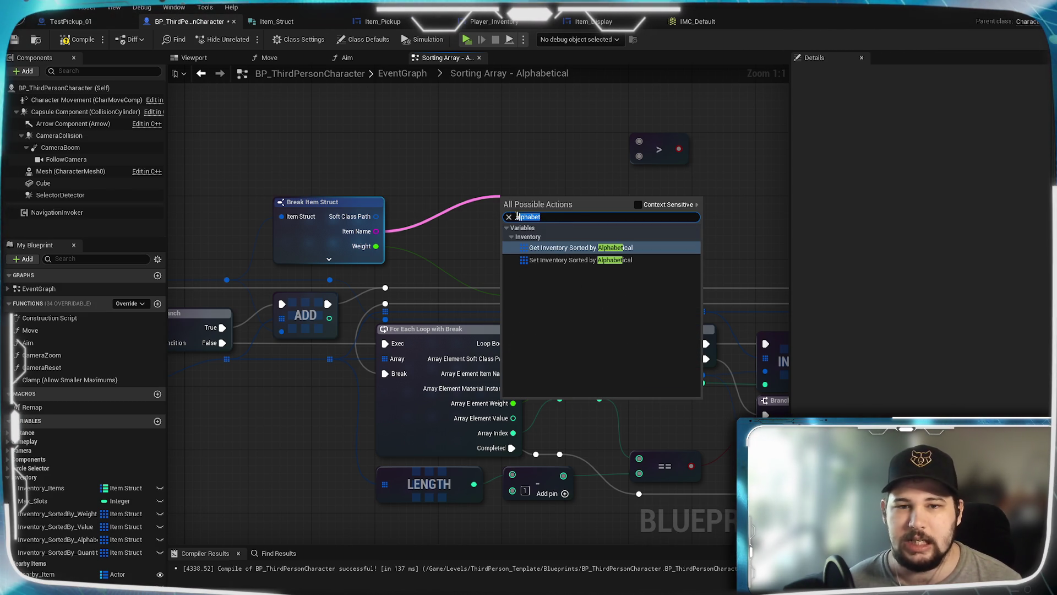
{"action": "key", "text": "BackSpace"}
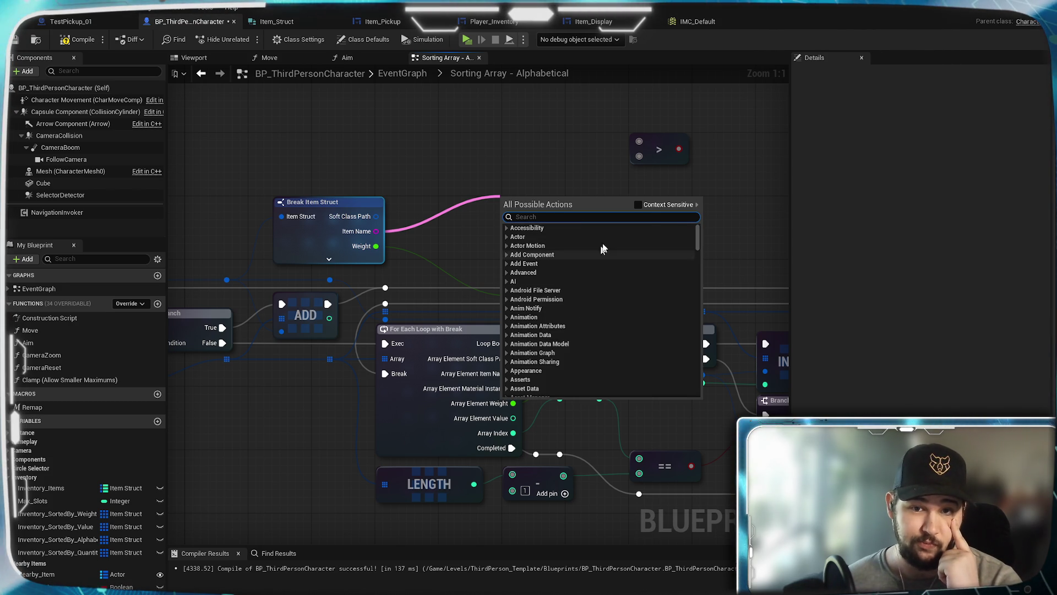
Turn Context Sensitive back on and expand the Utilities action category.
{"action": "left_click", "coordinate": [638, 205]}
{"action": "scroll", "coordinate": [625, 271], "scroll_direction": "down", "scroll_amount": 10}
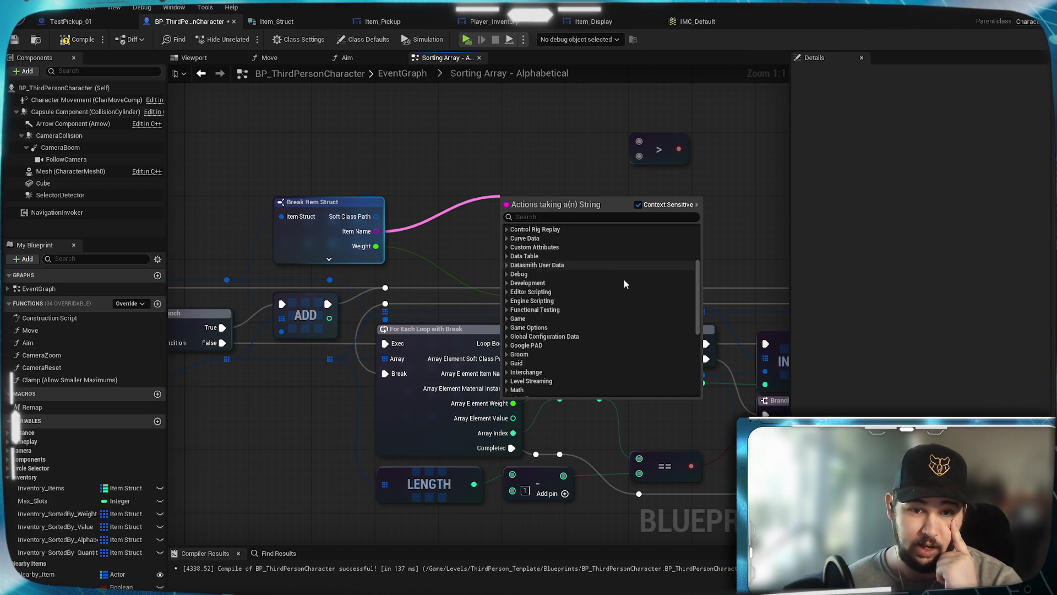
{"action": "scroll", "coordinate": [624, 283], "scroll_direction": "down", "scroll_amount": 3}
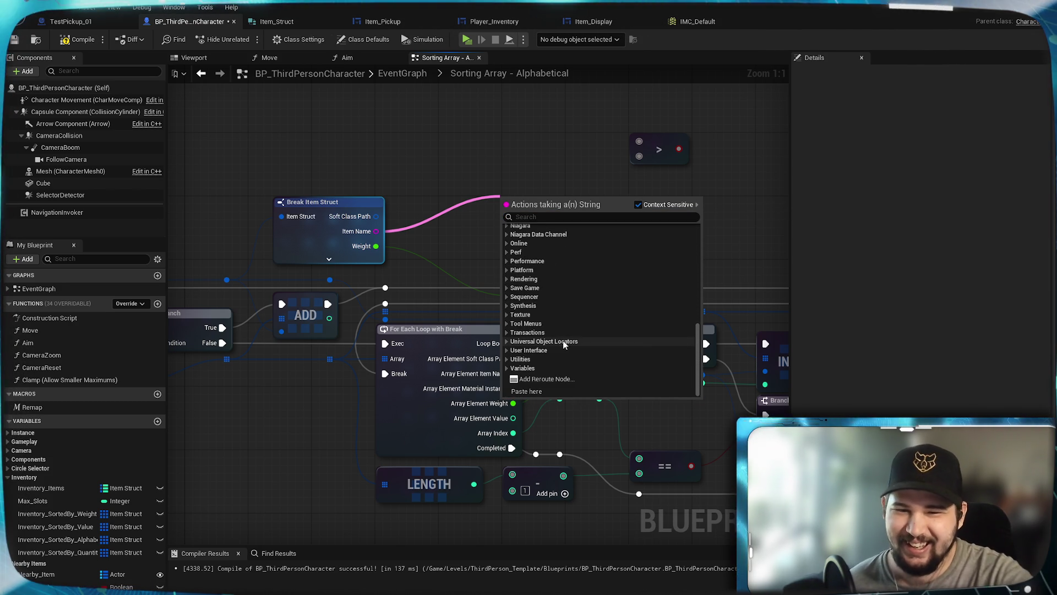
{"action": "left_click", "coordinate": [508, 359]}
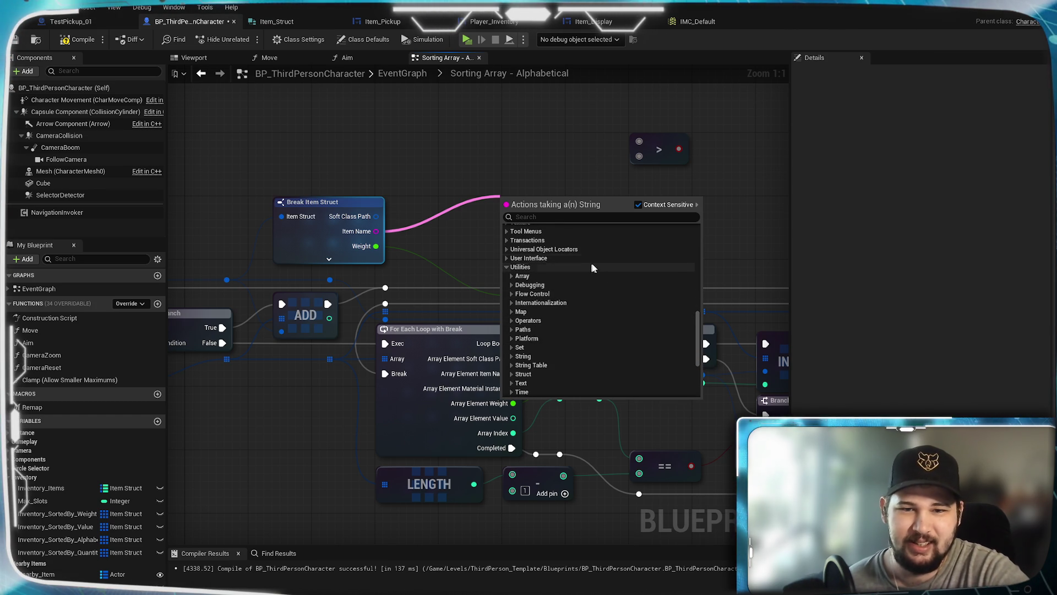
{"action": "scroll", "coordinate": [587, 270], "scroll_direction": "down", "scroll_amount": 4}
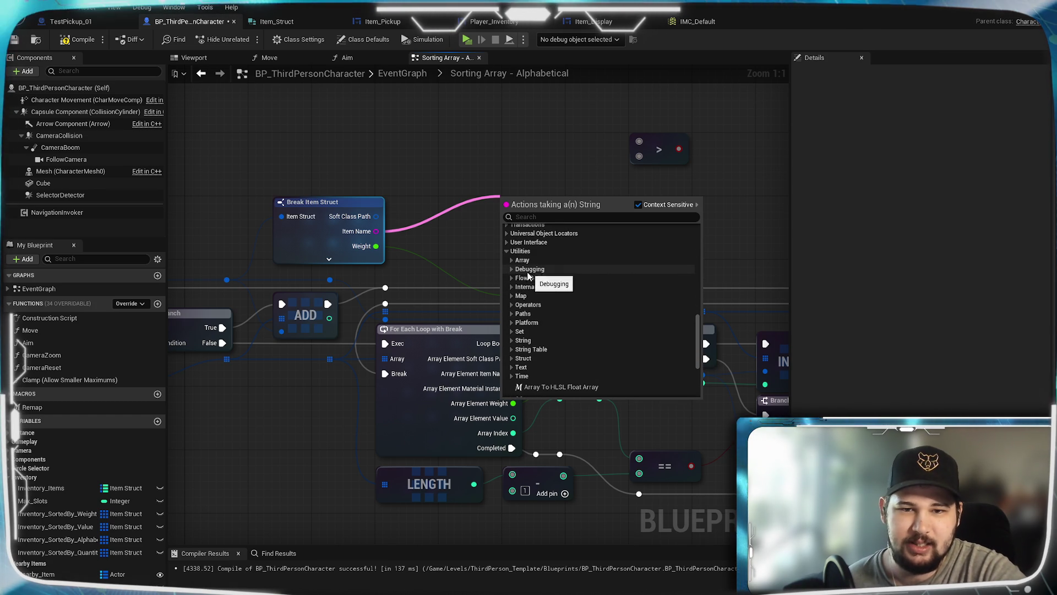
{"action": "scroll", "coordinate": [558, 289], "scroll_direction": "up", "scroll_amount": 1}
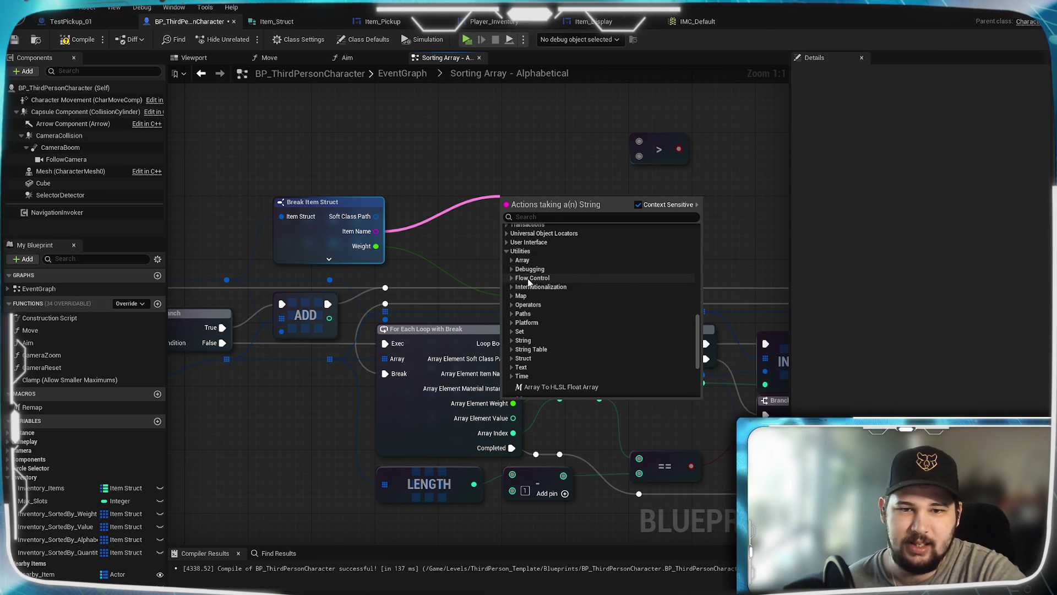
Browse the Flow Control, Operators, Paths and Platform categories, then expand String.
{"action": "left_click", "coordinate": [512, 279]}
{"action": "left_click", "coordinate": [512, 279]}
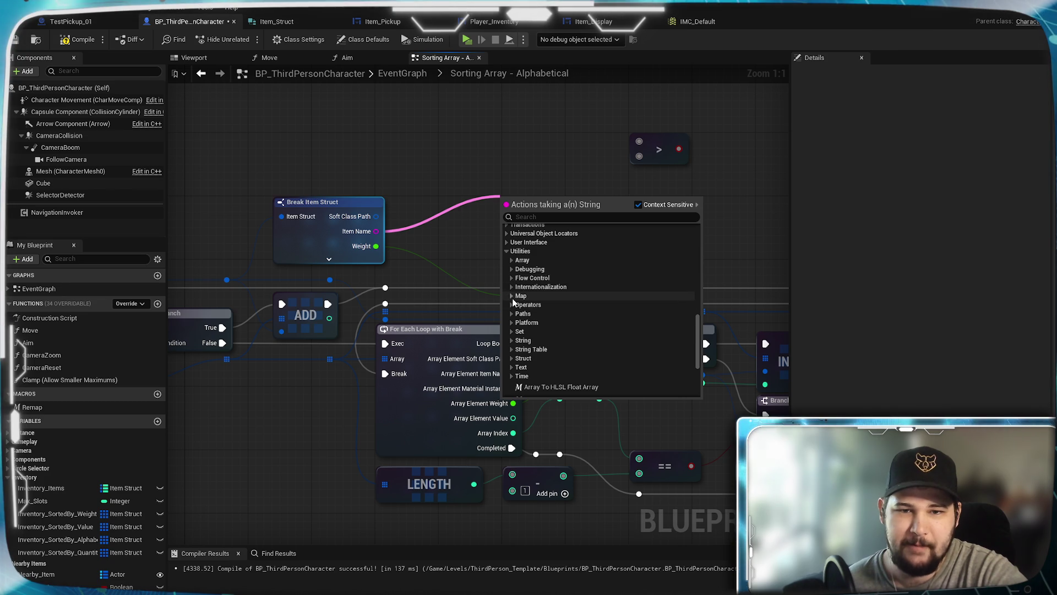
{"action": "left_click", "coordinate": [512, 304]}
{"action": "scroll", "coordinate": [554, 285], "scroll_direction": "down", "scroll_amount": 5}
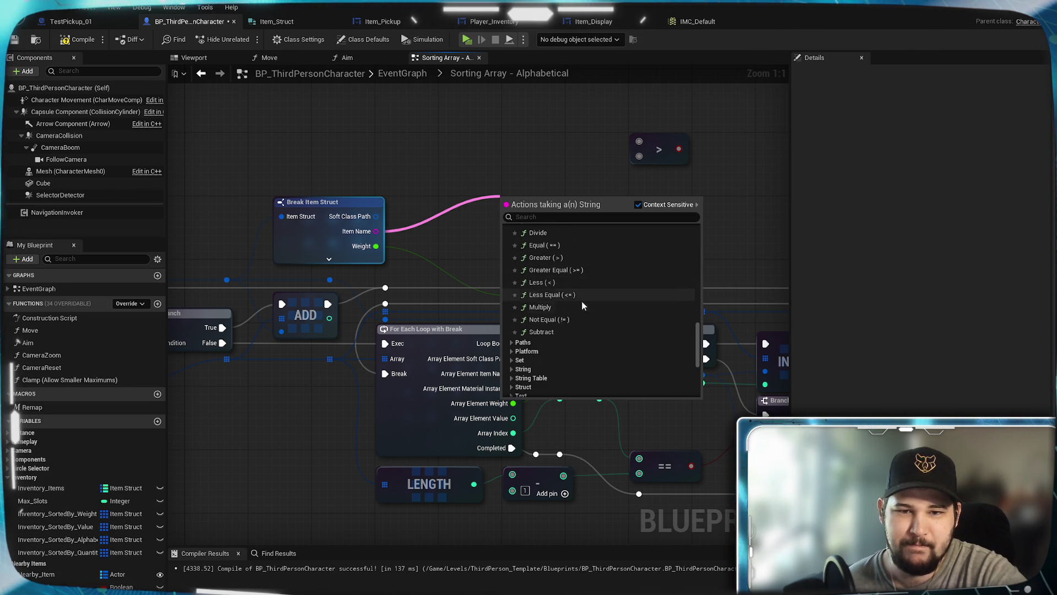
{"action": "scroll", "coordinate": [551, 297], "scroll_direction": "up", "scroll_amount": 1}
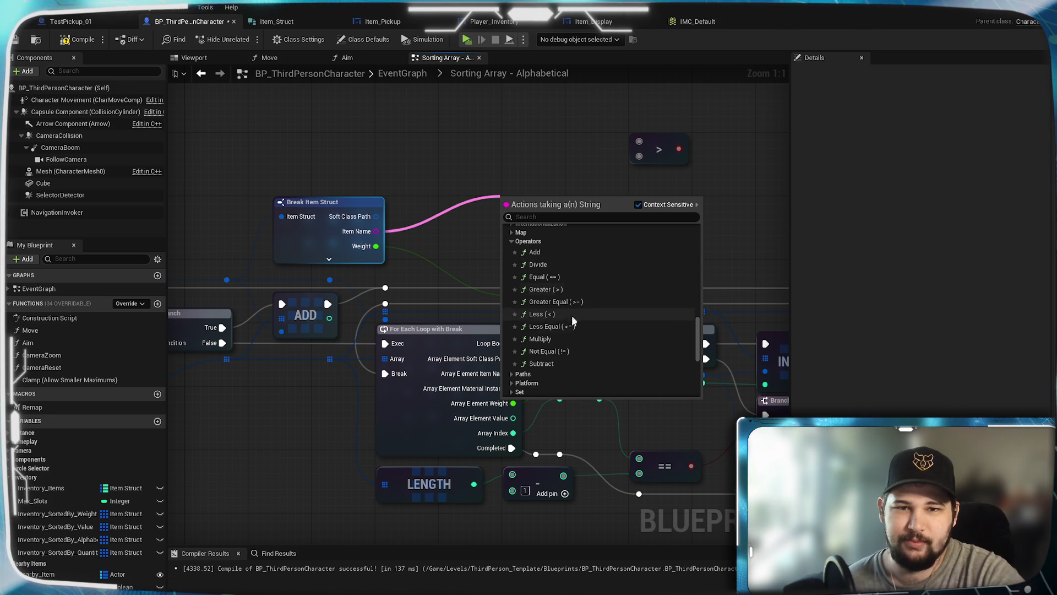
{"action": "left_click", "coordinate": [512, 243]}
{"action": "left_click", "coordinate": [512, 251]}
{"action": "left_click", "coordinate": [511, 251]}
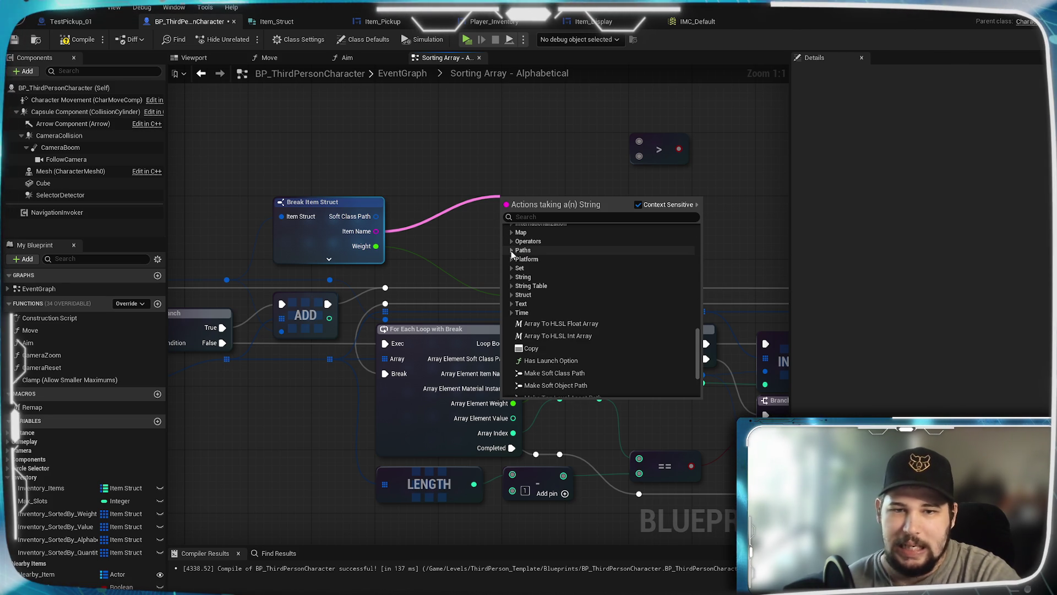
{"action": "left_click", "coordinate": [512, 259]}
{"action": "left_click", "coordinate": [512, 259]}
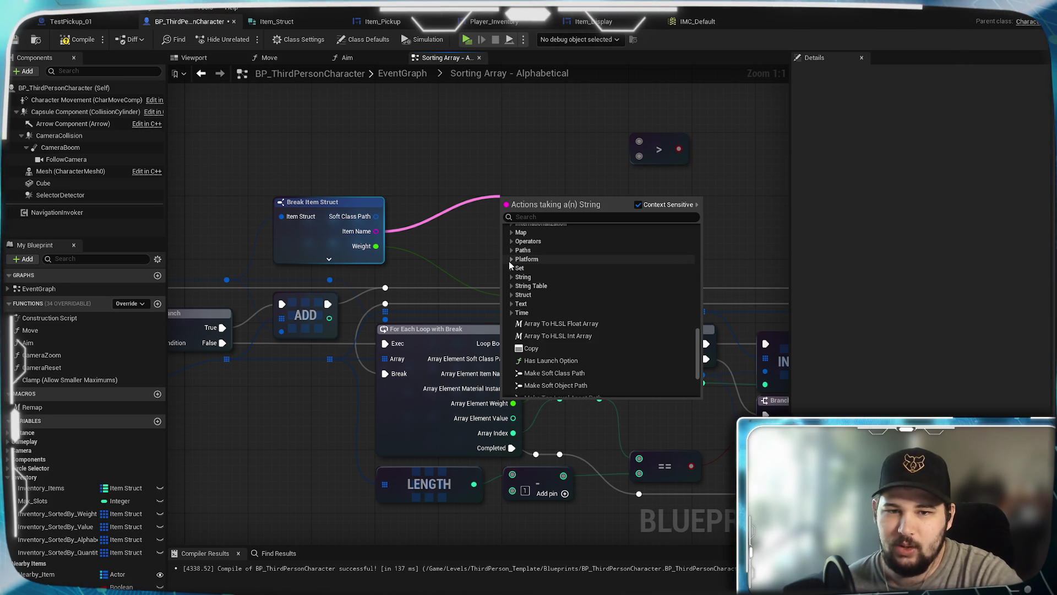
{"action": "left_click", "coordinate": [512, 277]}
{"action": "scroll", "coordinate": [617, 280], "scroll_direction": "down", "scroll_amount": 5}
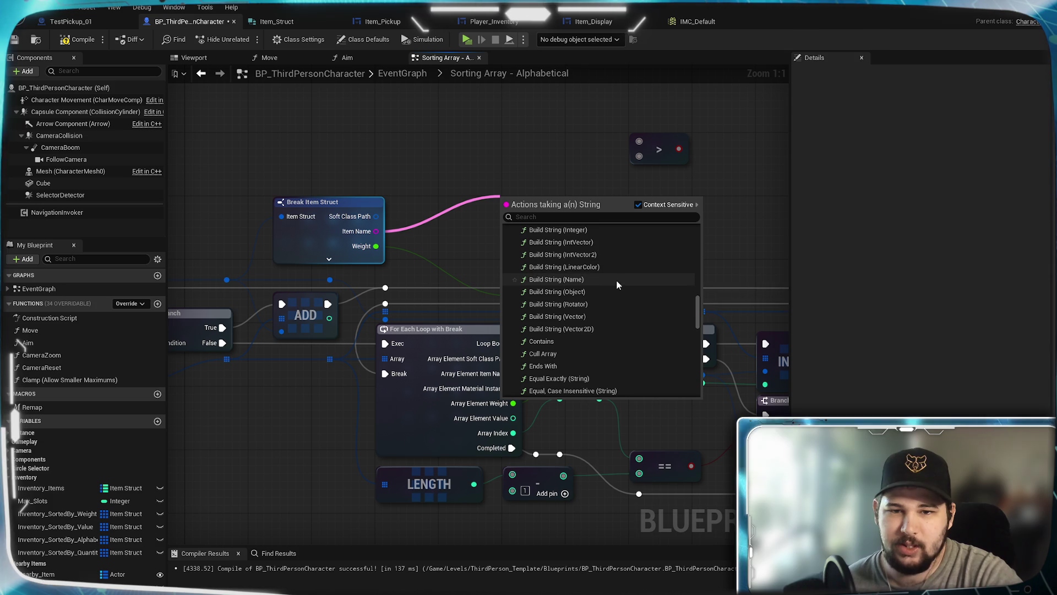
{"action": "scroll", "coordinate": [616, 283], "scroll_direction": "up", "scroll_amount": 4}
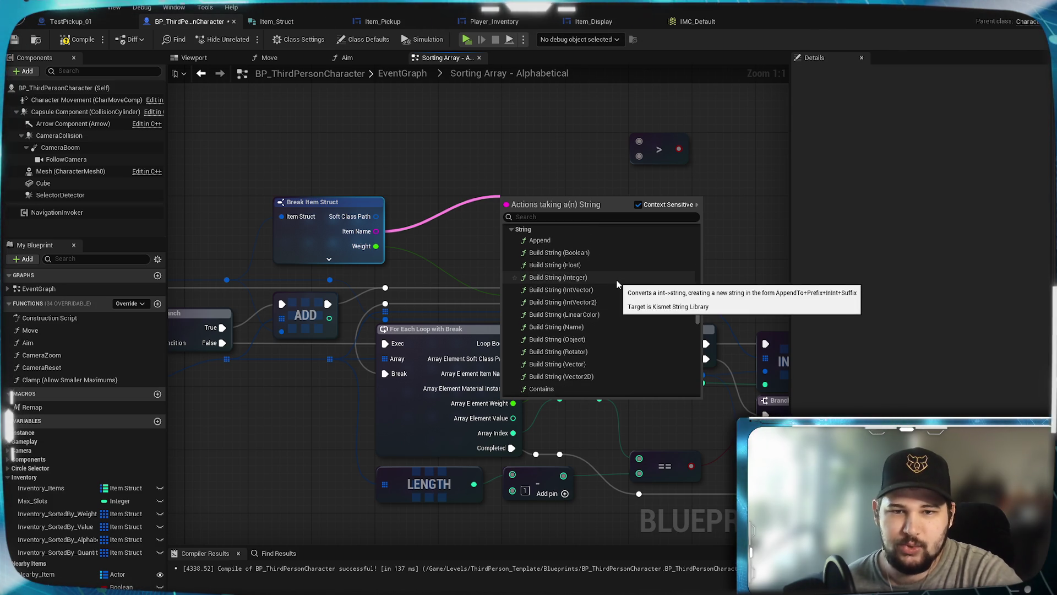
{"action": "scroll", "coordinate": [617, 284], "scroll_direction": "down", "scroll_amount": 5}
{"action": "scroll", "coordinate": [616, 284], "scroll_direction": "down", "scroll_amount": 3}
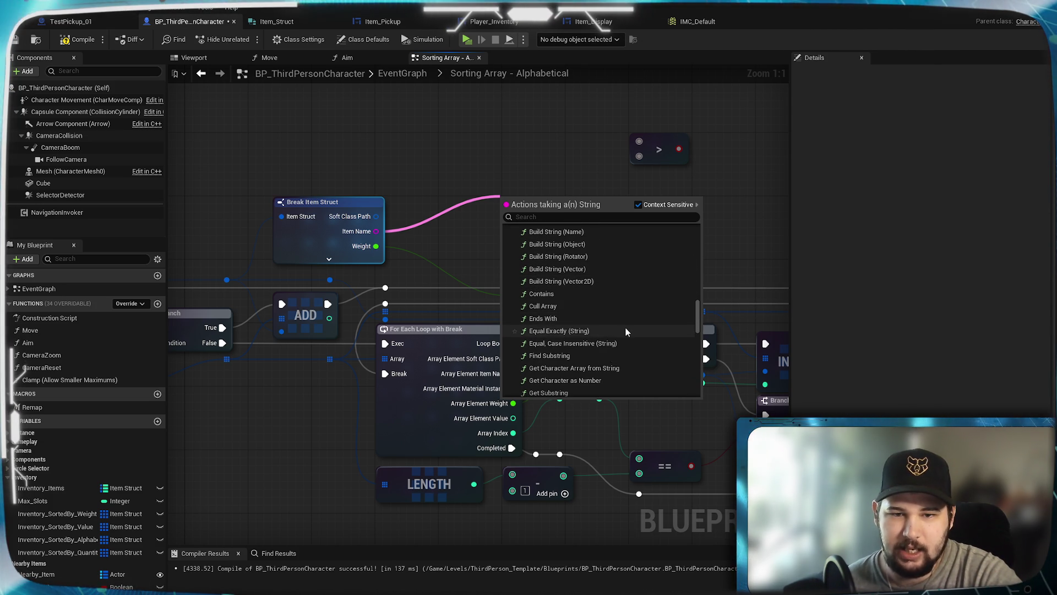
{"action": "scroll", "coordinate": [627, 331], "scroll_direction": "down", "scroll_amount": 2}
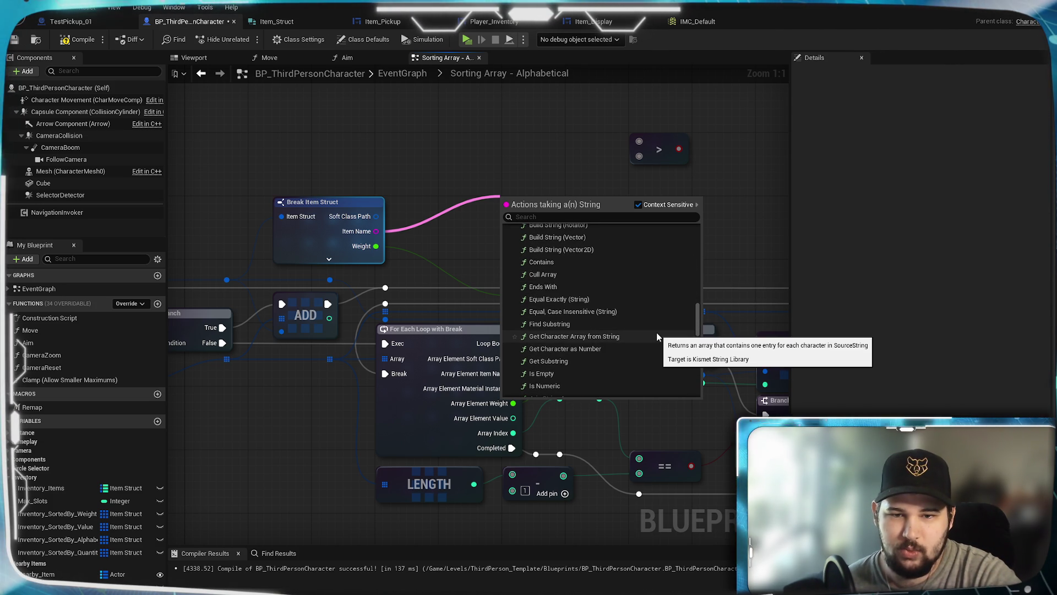
{"action": "scroll", "coordinate": [655, 333], "scroll_direction": "down", "scroll_amount": 2}
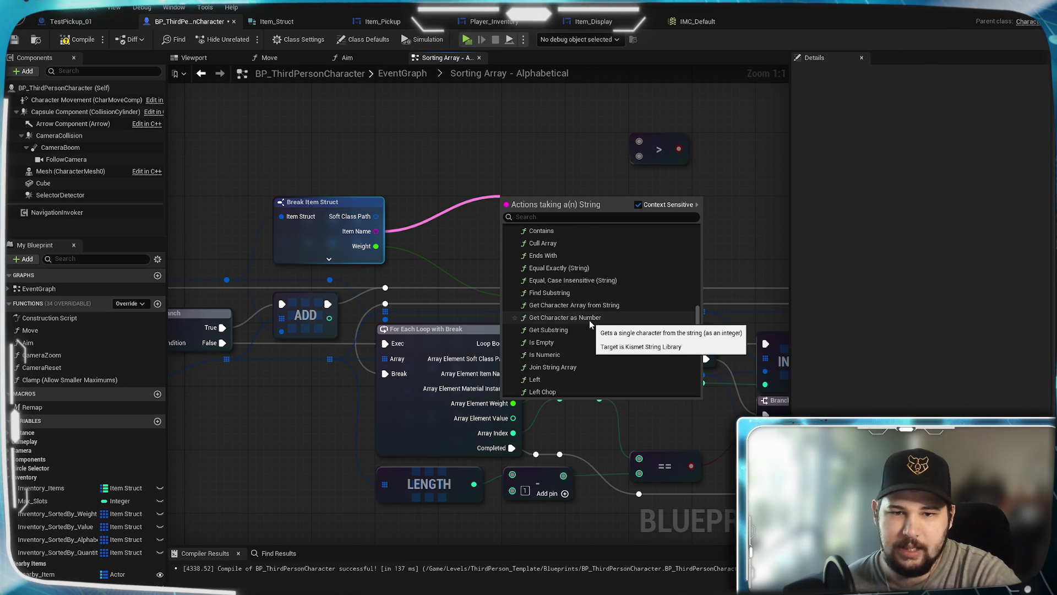
{"action": "scroll", "coordinate": [629, 313], "scroll_direction": "down", "scroll_amount": 1}
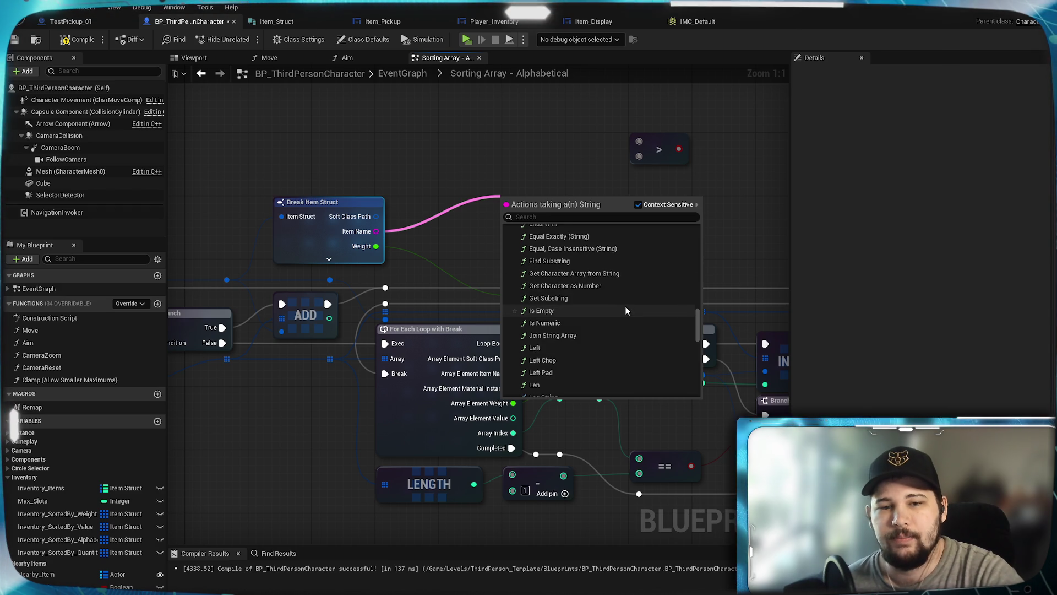
{"action": "scroll", "coordinate": [626, 307], "scroll_direction": "down", "scroll_amount": 6}
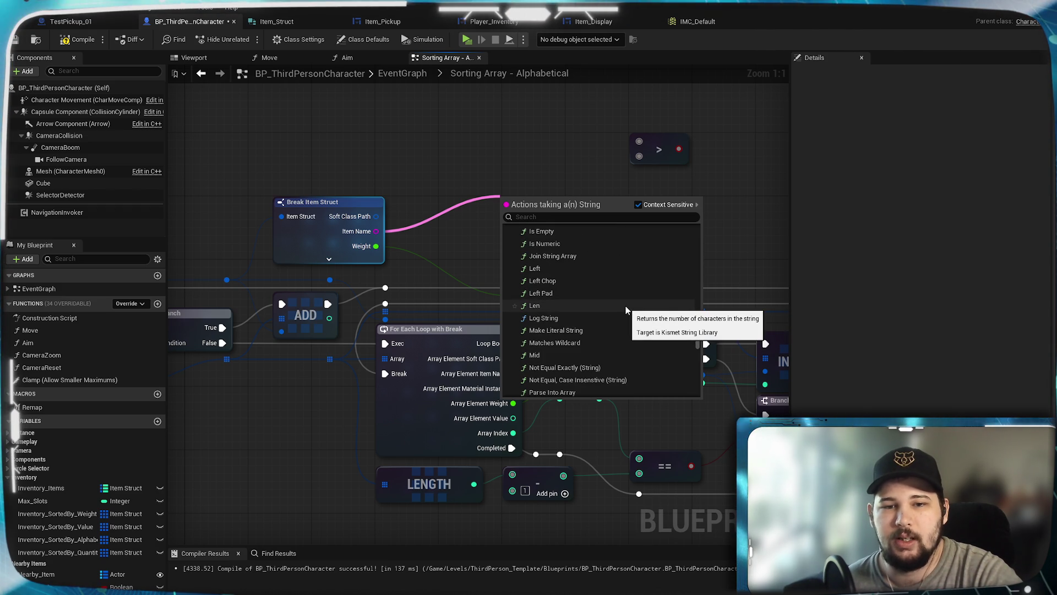
{"action": "scroll", "coordinate": [626, 308], "scroll_direction": "down", "scroll_amount": 3}
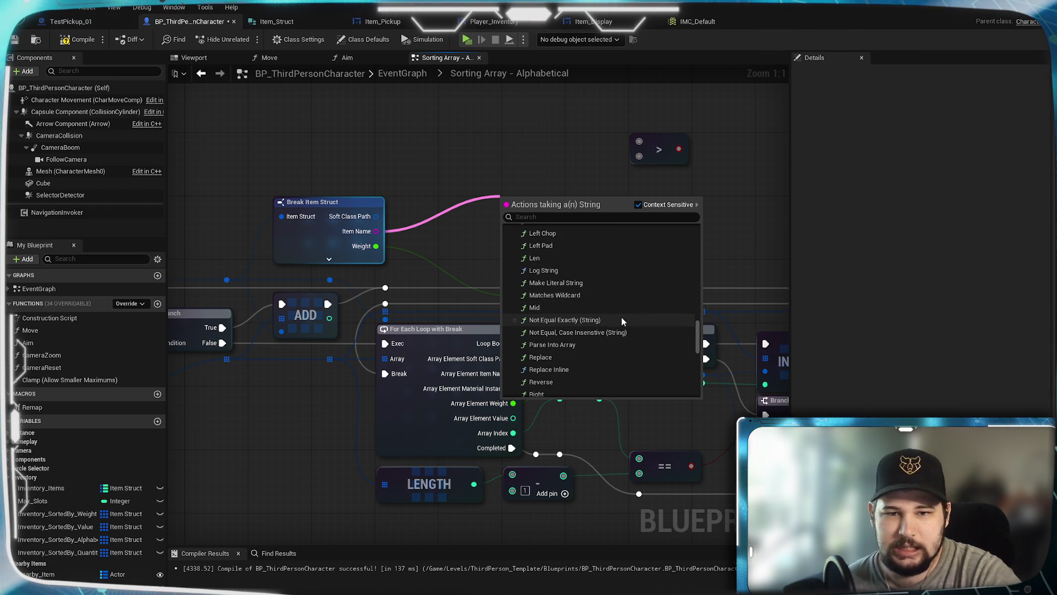
{"action": "scroll", "coordinate": [627, 308], "scroll_direction": "down", "scroll_amount": 3}
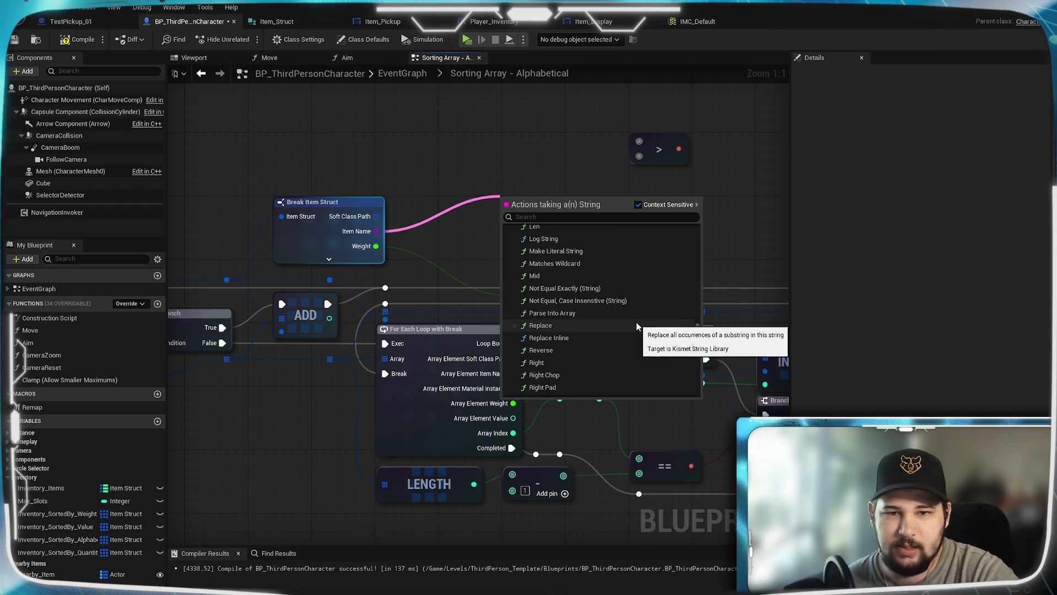
{"action": "scroll", "coordinate": [623, 309], "scroll_direction": "down", "scroll_amount": 2}
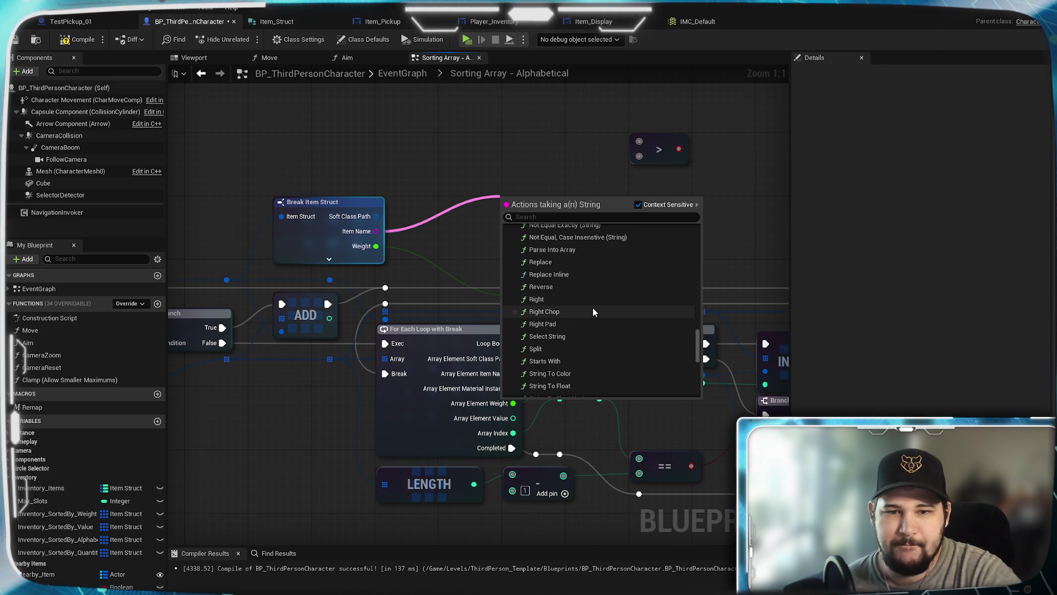
{"action": "scroll", "coordinate": [593, 312], "scroll_direction": "down", "scroll_amount": 3}
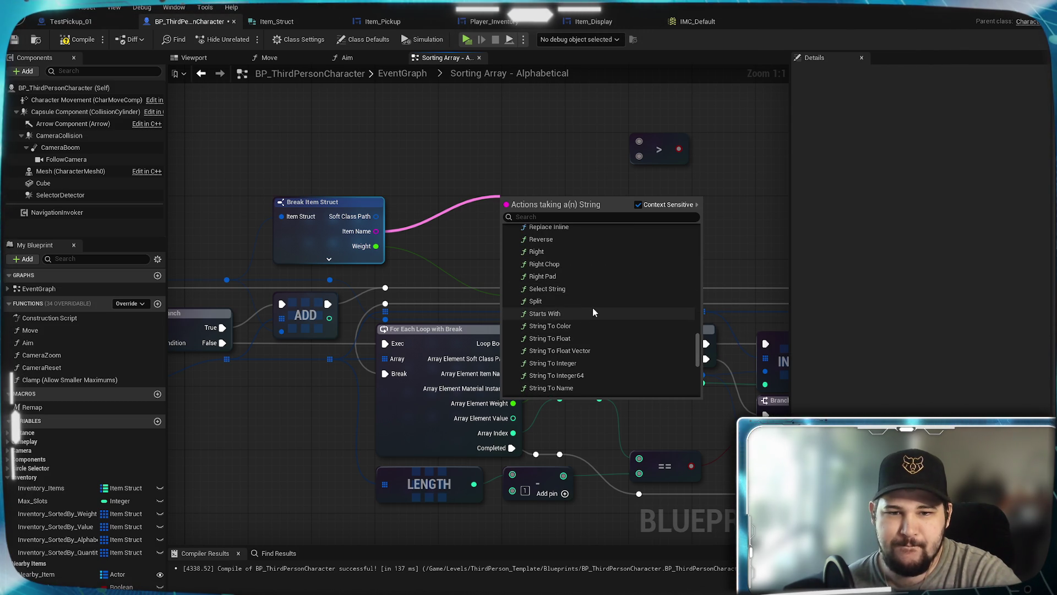
{"action": "scroll", "coordinate": [570, 309], "scroll_direction": "down", "scroll_amount": 3}
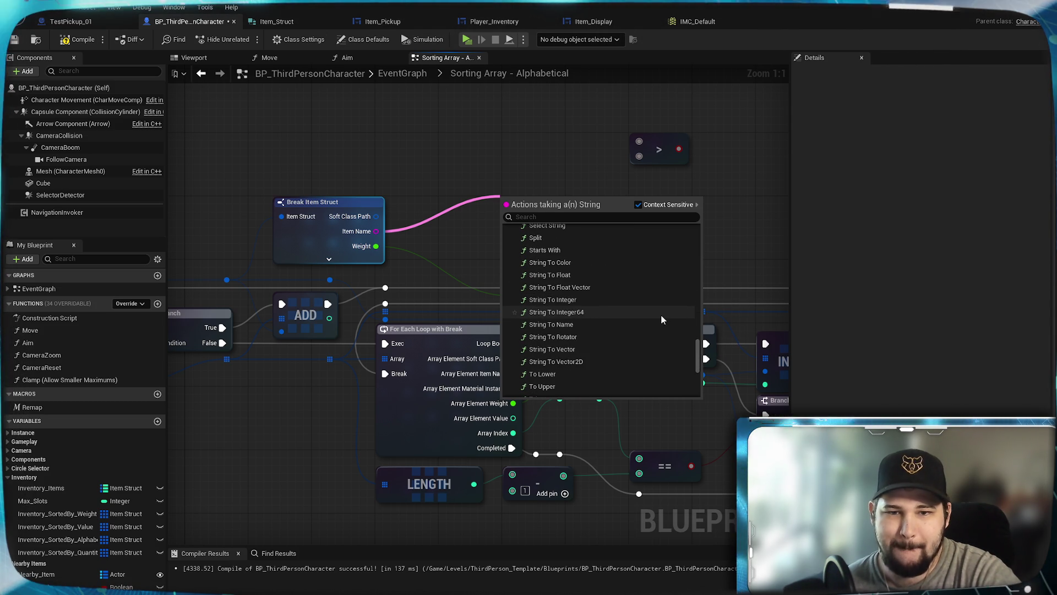
{"action": "scroll", "coordinate": [567, 276], "scroll_direction": "down", "scroll_amount": 1}
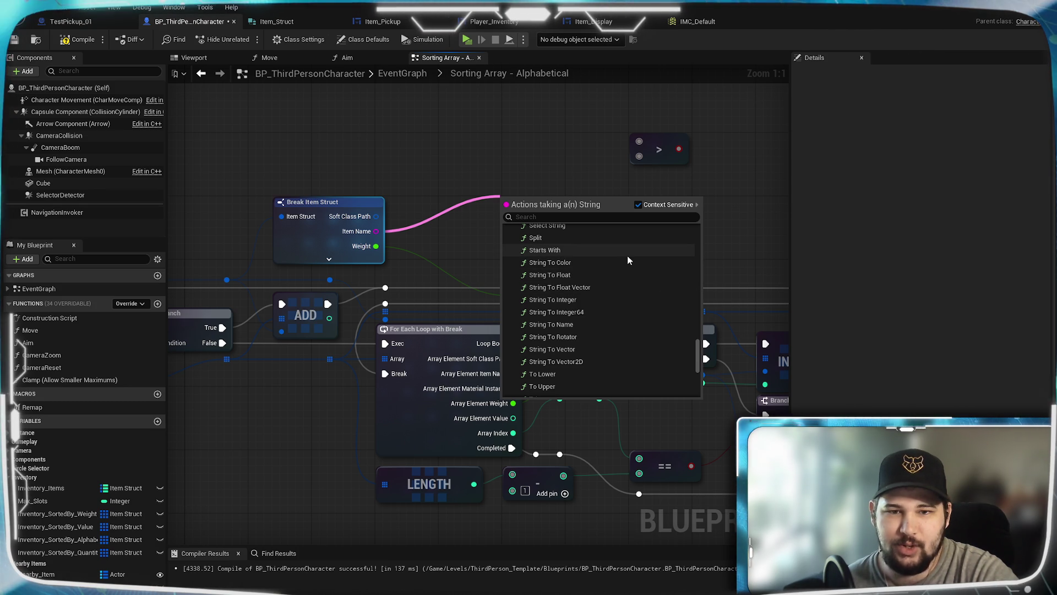
{"action": "scroll", "coordinate": [628, 302], "scroll_direction": "down", "scroll_amount": 3}
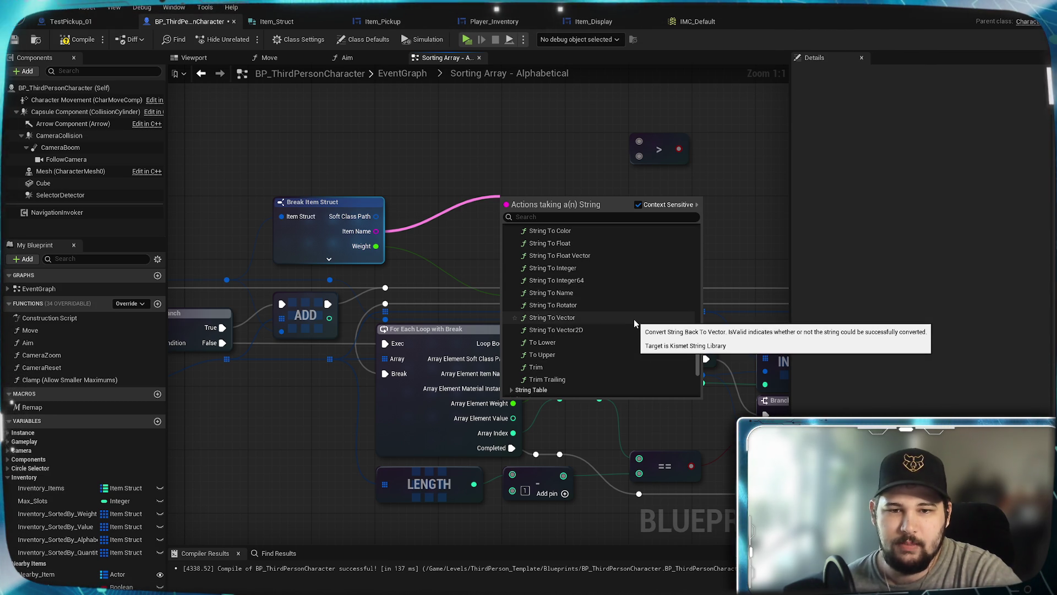
{"action": "scroll", "coordinate": [634, 324], "scroll_direction": "up", "scroll_amount": 2}
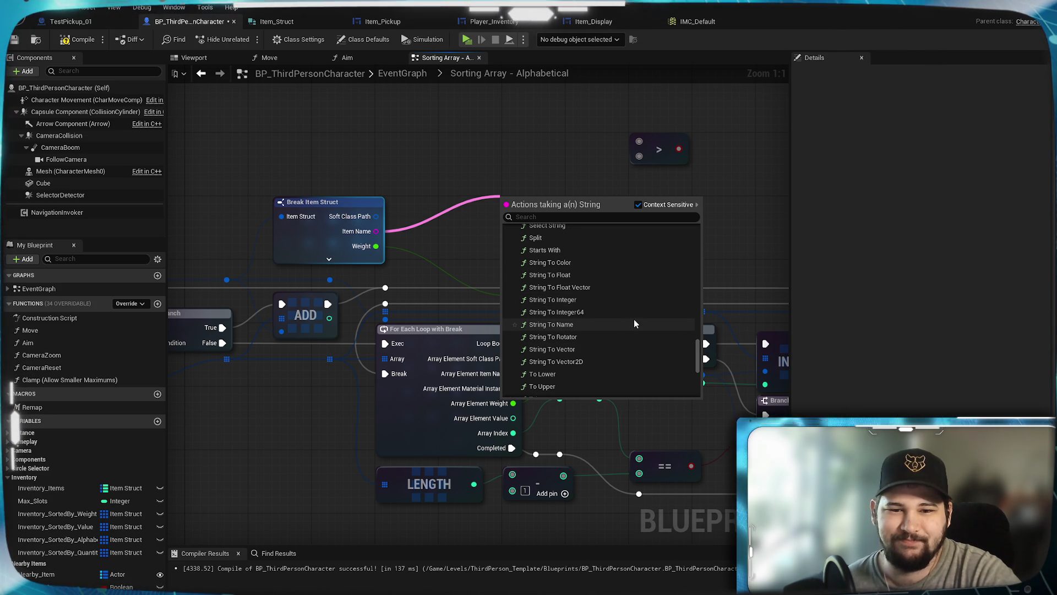
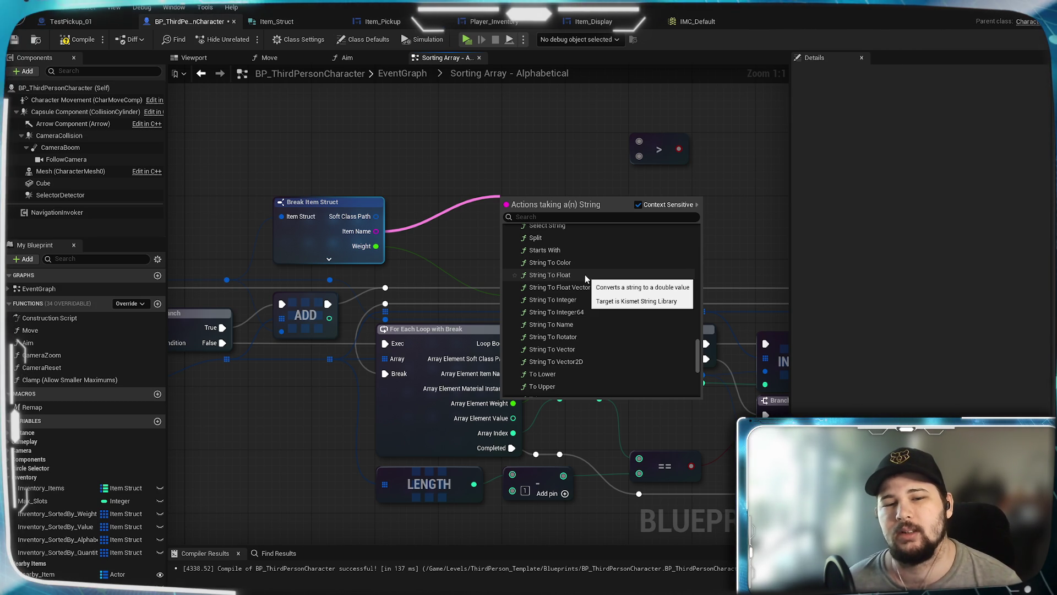
Add String To Float conversion nodes for both compared Item Name values.
{"action": "left_click", "coordinate": [584, 275]}
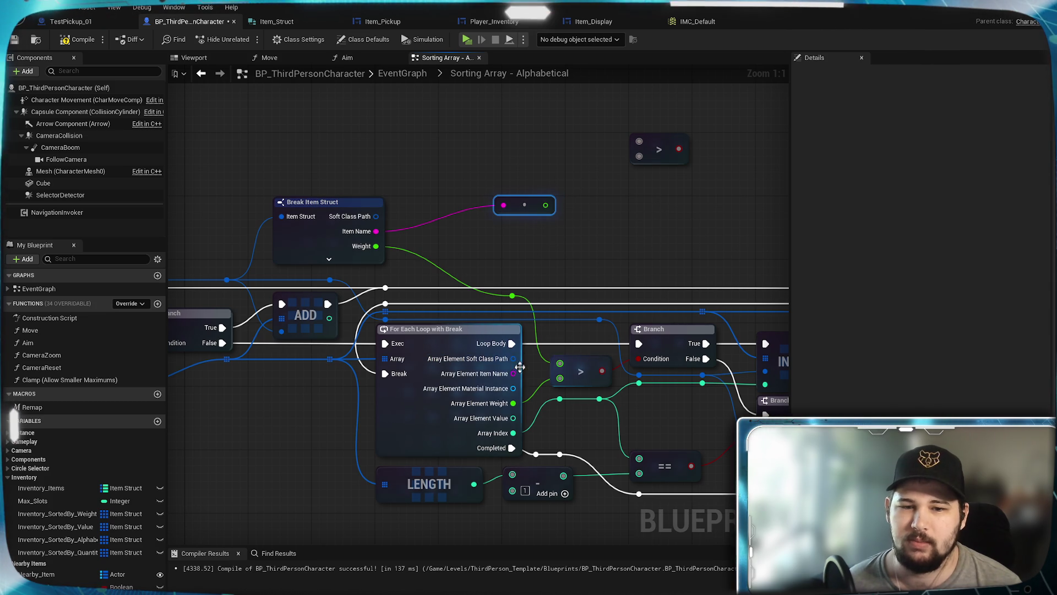
{"action": "mouse_move", "coordinate": [513, 373]}
{"action": "left_mouse_down"}
{"action": "mouse_move", "coordinate": [544, 281]}
{"action": "mouse_move", "coordinate": [521, 248]}
{"action": "left_mouse_up"}
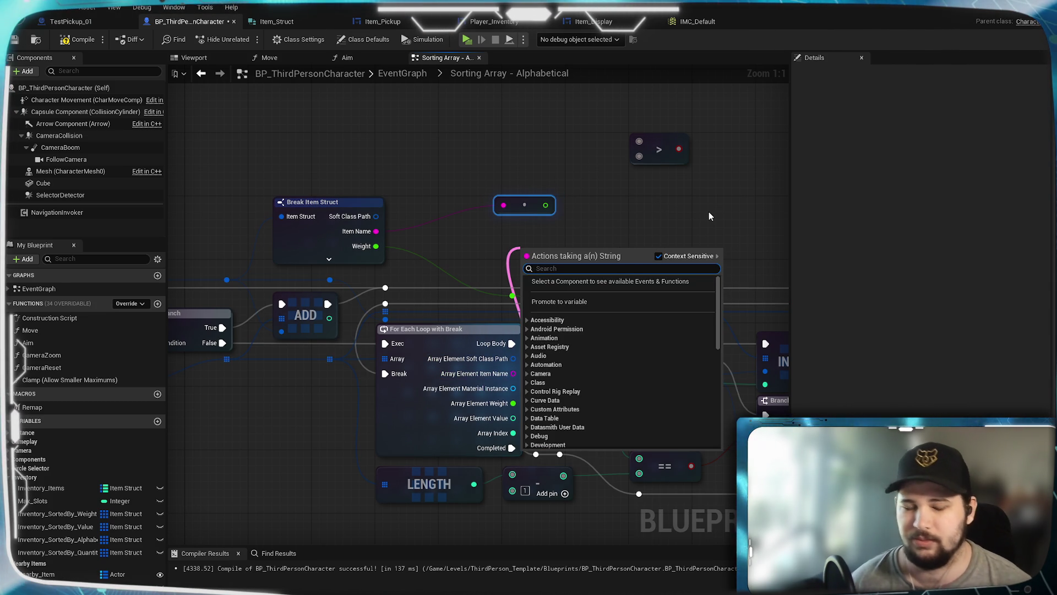
{"action": "type", "text": "to float"}
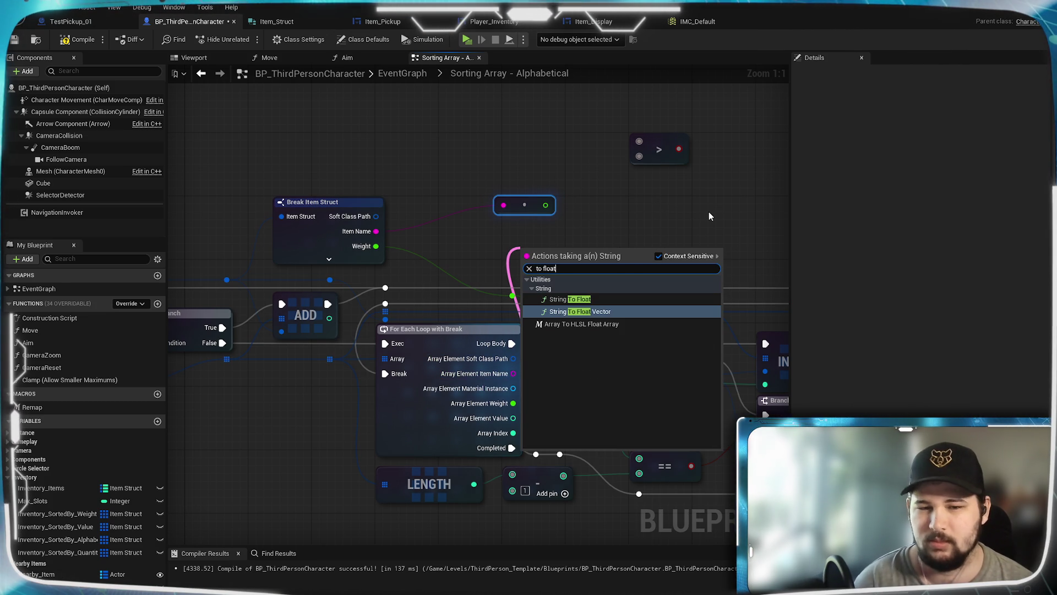
{"action": "left_click", "coordinate": [619, 299]}
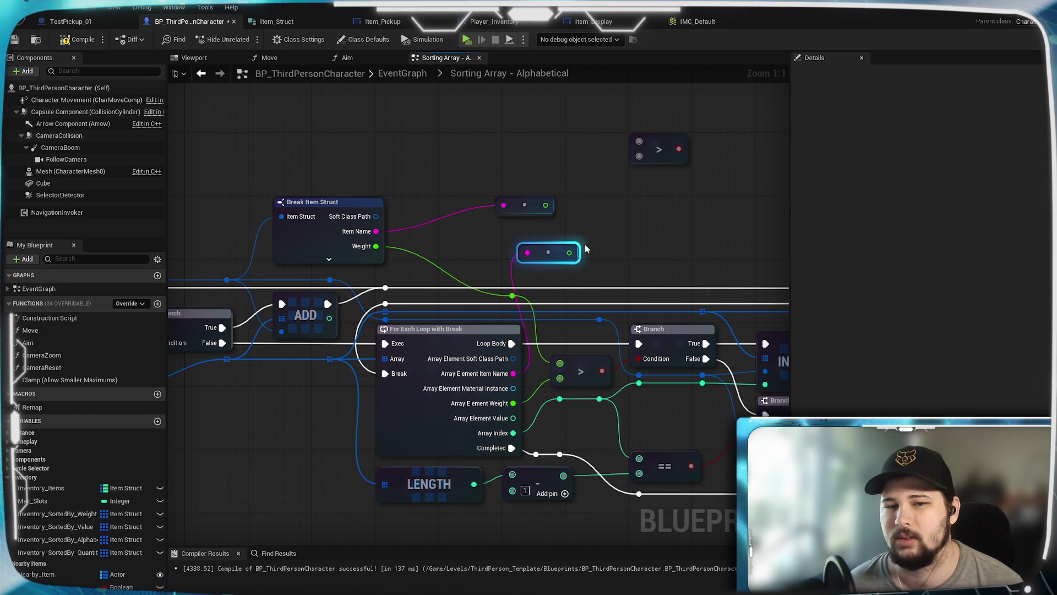
{"action": "left_click_drag", "start_coordinate": [578, 248], "coordinate": [554, 224]}
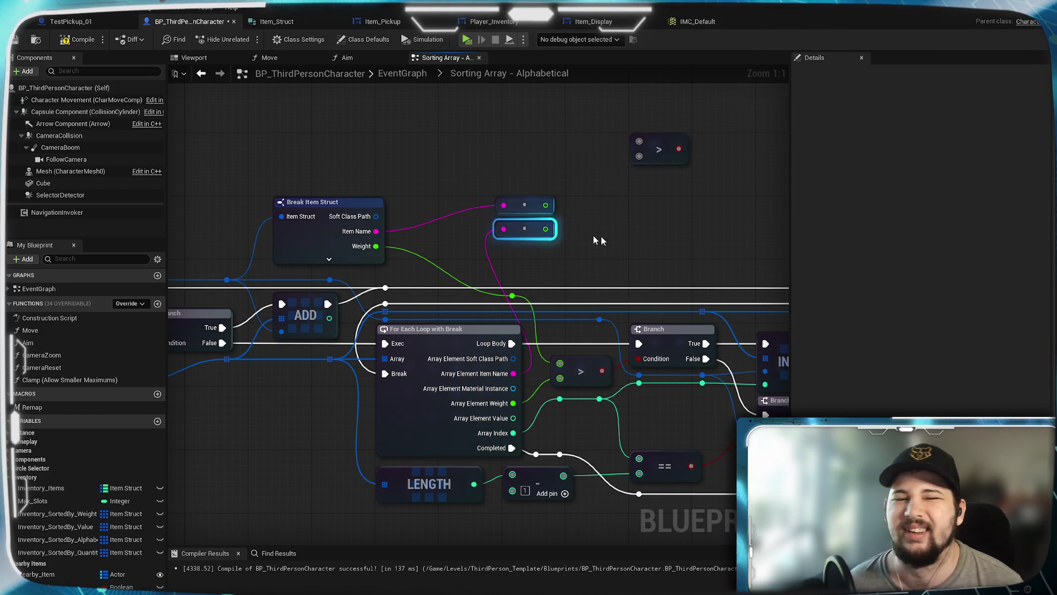
{"action": "left_click", "coordinate": [627, 241]}
{"action": "mouse_move", "coordinate": [635, 231]}
{"action": "left_mouse_down"}
{"action": "mouse_move", "coordinate": [542, 266]}
{"action": "mouse_move", "coordinate": [542, 245]}
{"action": "mouse_move", "coordinate": [591, 236]}
{"action": "left_mouse_up"}
Wire both converted names into the > comparison and compile the character blueprint.
{"action": "left_click_drag", "start_coordinate": [501, 209], "coordinate": [515, 368]}
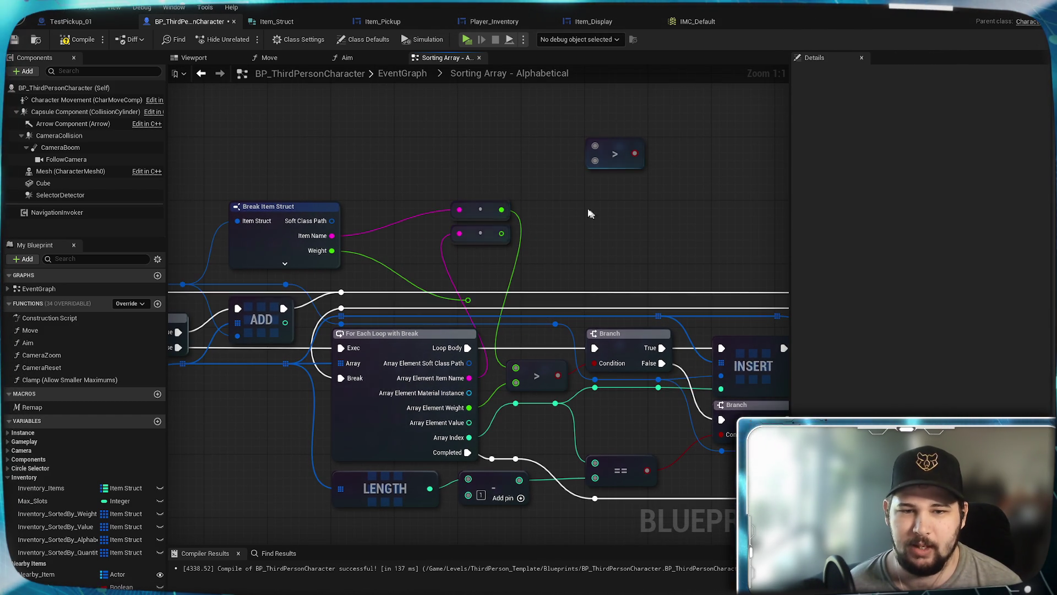
{"action": "left_click_drag", "start_coordinate": [506, 235], "coordinate": [516, 382]}
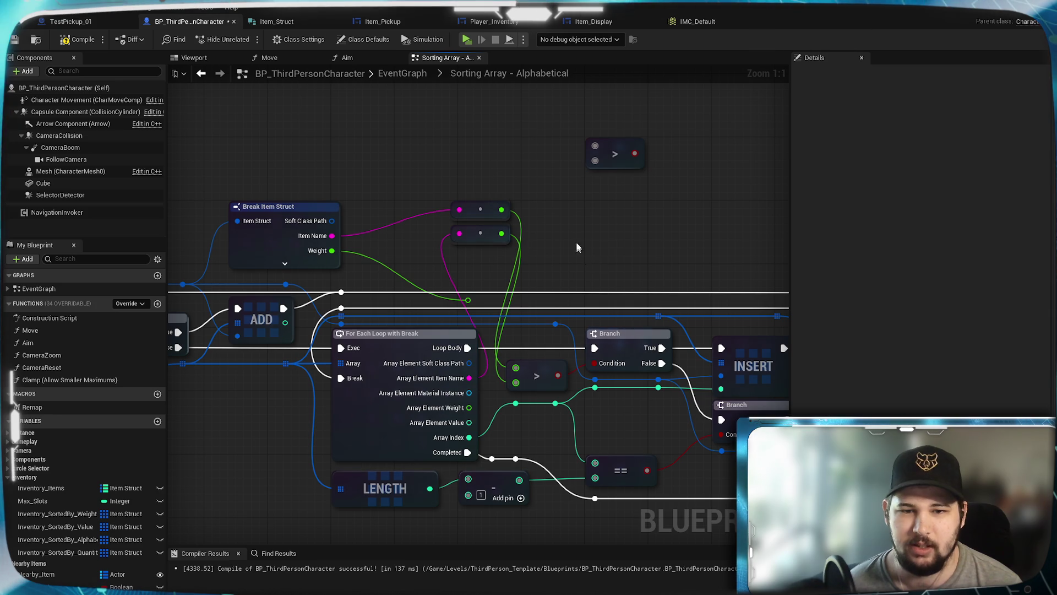
{"action": "left_click", "coordinate": [81, 44]}
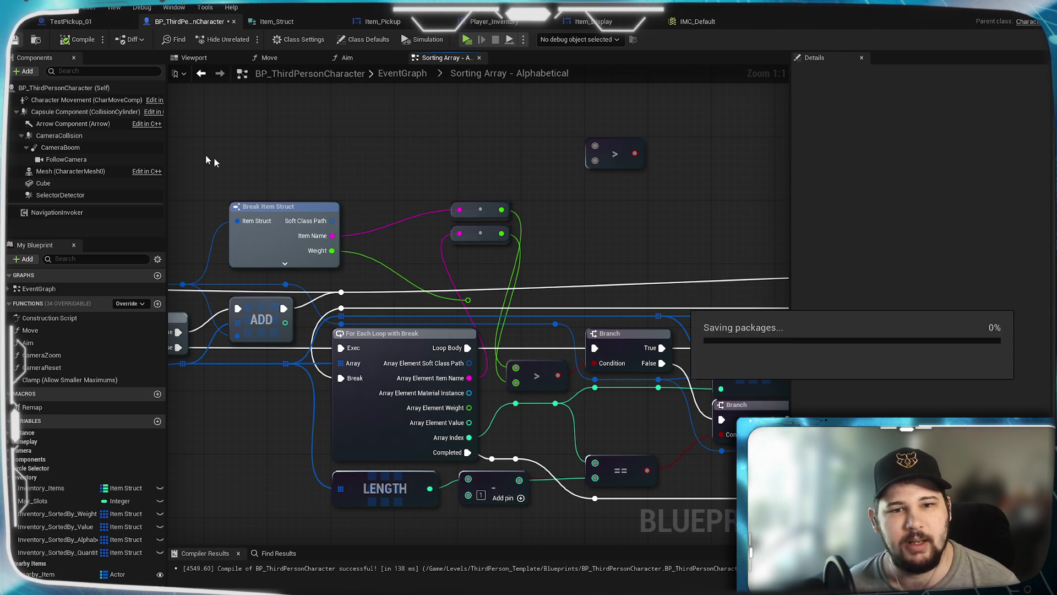
{"action": "mouse_move", "coordinate": [406, 189]}
{"action": "left_mouse_down"}
{"action": "mouse_move", "coordinate": [560, 165]}
{"action": "mouse_move", "coordinate": [501, 124]}
{"action": "left_mouse_up"}
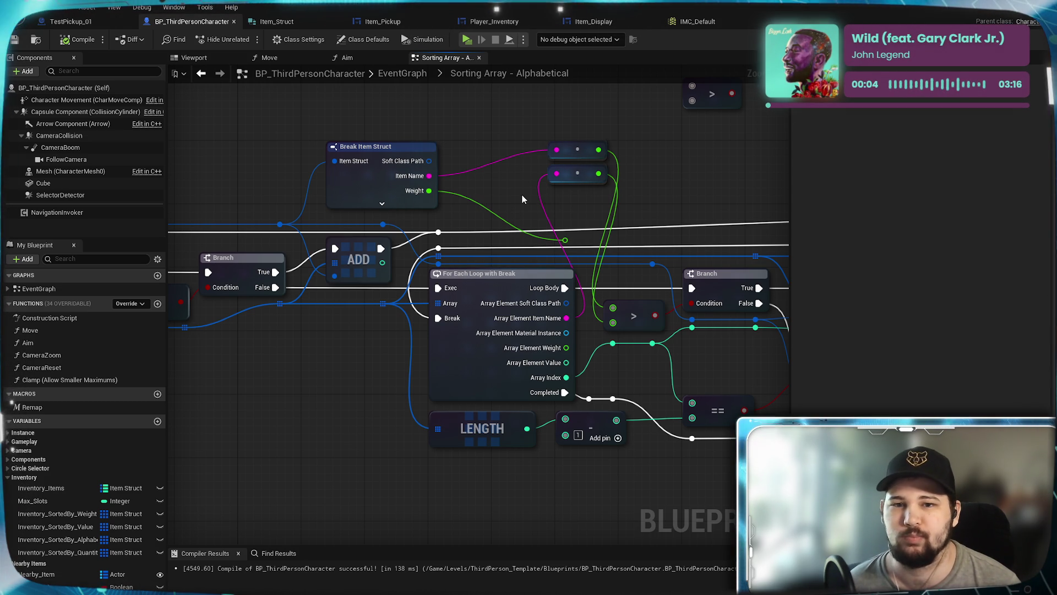
{"action": "left_click_drag", "start_coordinate": [558, 131], "coordinate": [561, 208]}
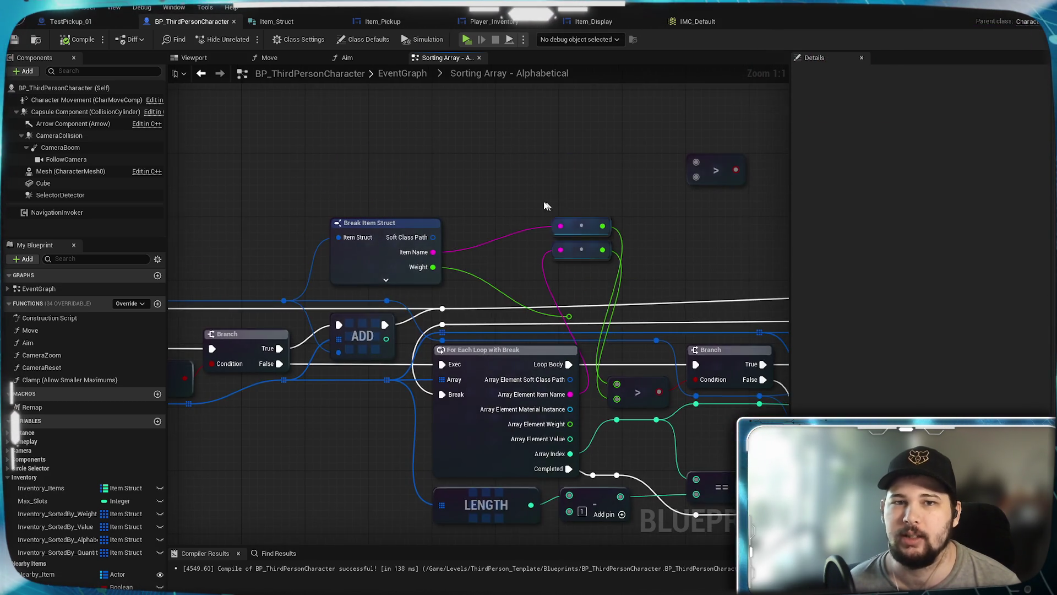
{"action": "left_click", "coordinate": [382, 21]}
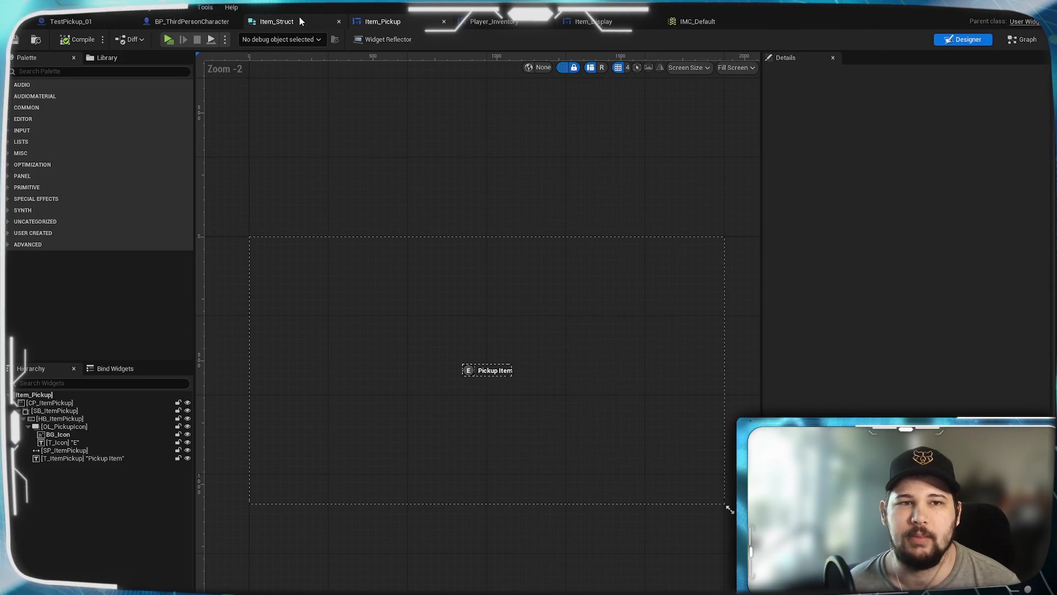
Check Item_Struct and Item_Pickup, then bring up Player_Inventory's event graph.
{"action": "left_click", "coordinate": [302, 22]}
{"action": "left_click", "coordinate": [394, 22]}
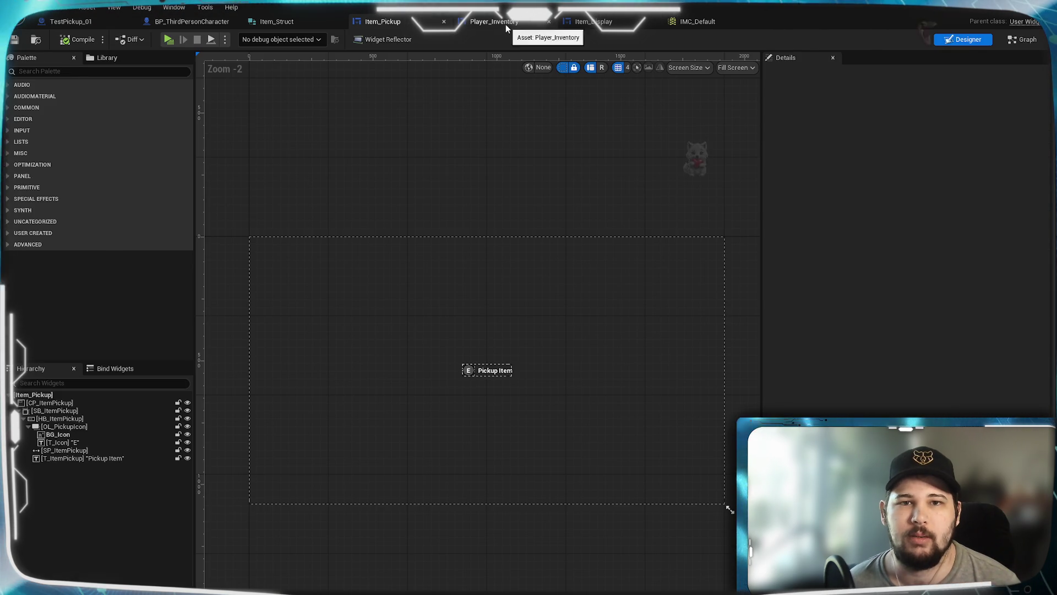
{"action": "left_click", "coordinate": [506, 24]}
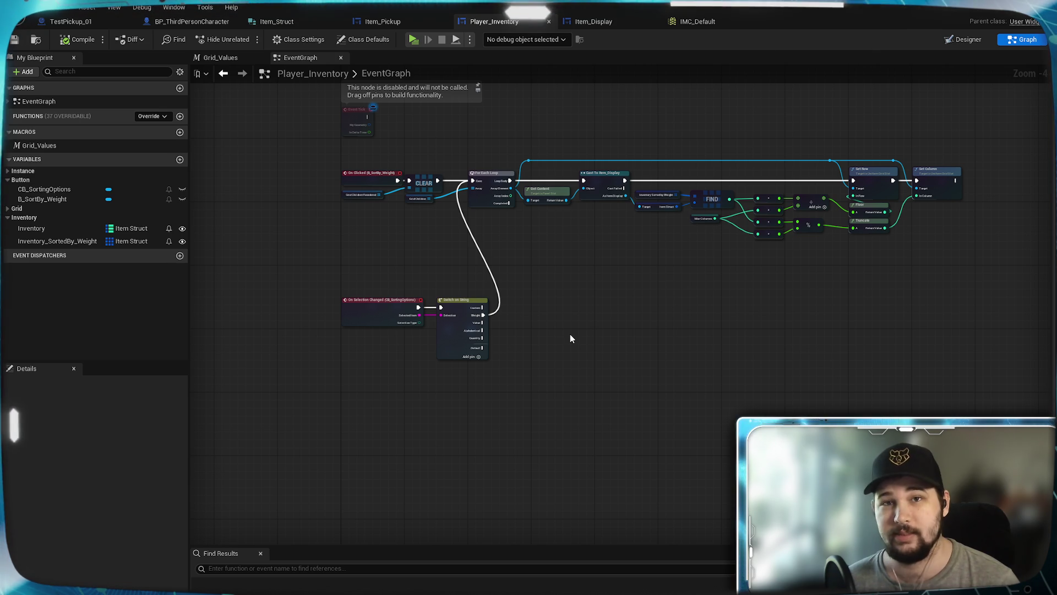
Move On Selection Changed and Switch on String up beneath the sort-by-weight On Clicked chain.
{"action": "scroll", "coordinate": [570, 334], "scroll_direction": "up", "scroll_amount": 4}
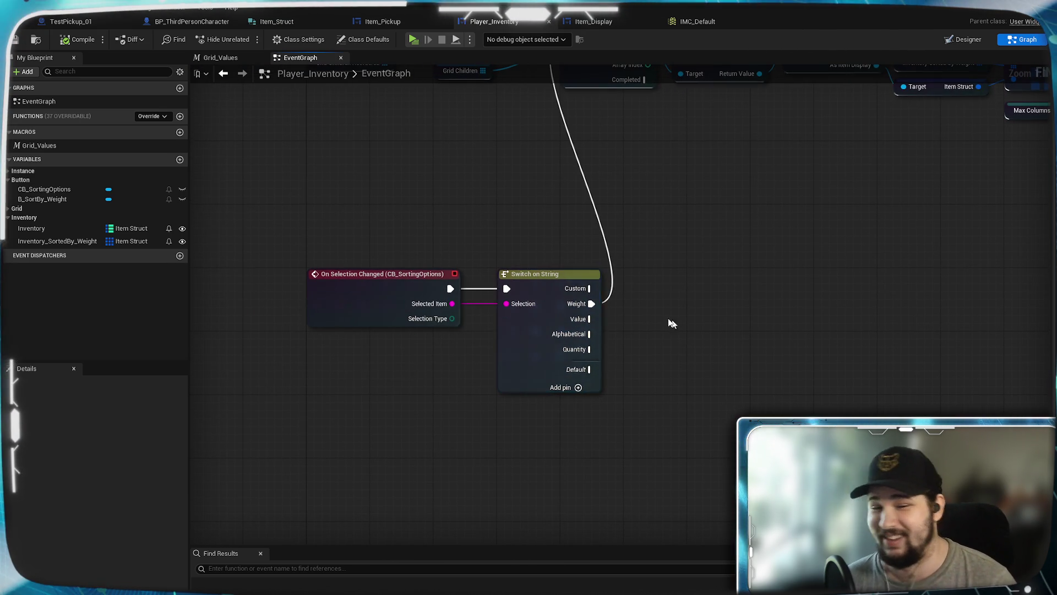
{"action": "left_click_drag", "start_coordinate": [392, 221], "coordinate": [512, 380]}
{"action": "left_click_drag", "start_coordinate": [539, 332], "coordinate": [544, 267]}
{"action": "left_click", "coordinate": [716, 286]}
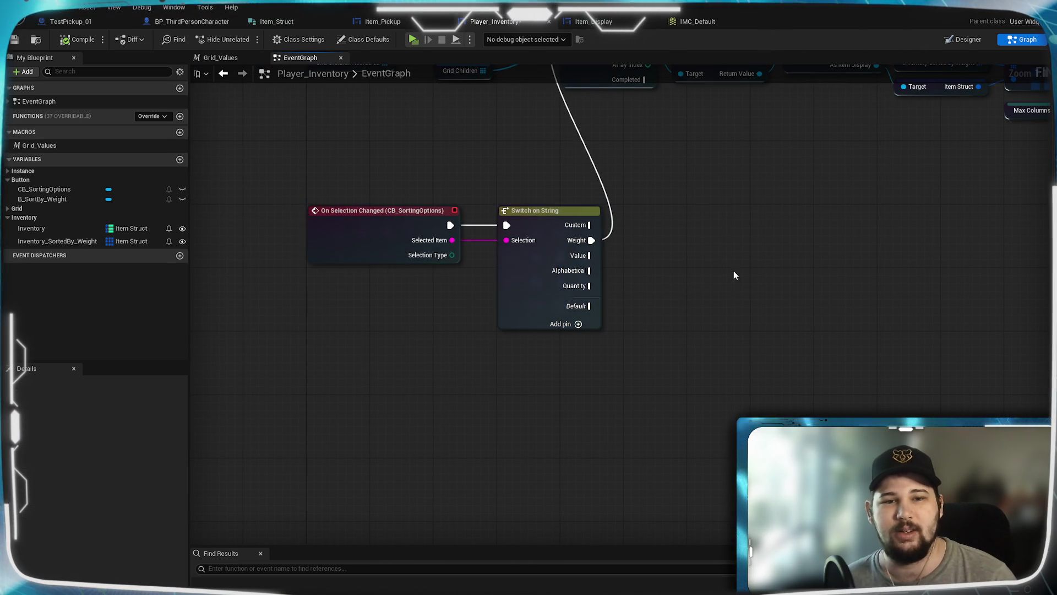
{"action": "left_click_drag", "start_coordinate": [732, 280], "coordinate": [659, 352]}
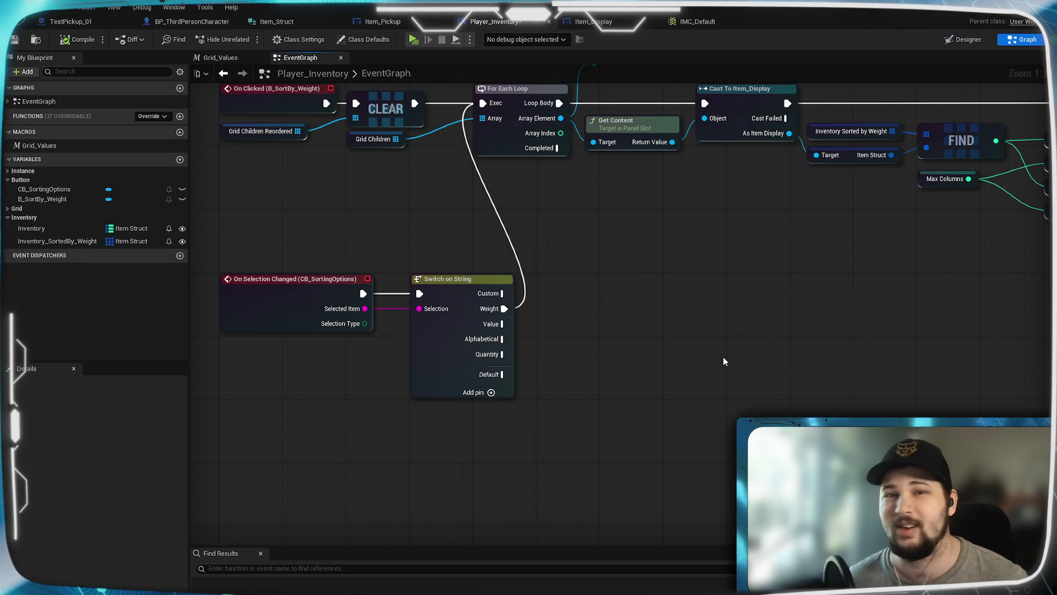
{"action": "mouse_move", "coordinate": [661, 311]}
{"action": "left_mouse_down"}
{"action": "mouse_move", "coordinate": [633, 307]}
{"action": "mouse_move", "coordinate": [638, 363]}
{"action": "mouse_move", "coordinate": [325, 292]}
{"action": "left_mouse_up"}
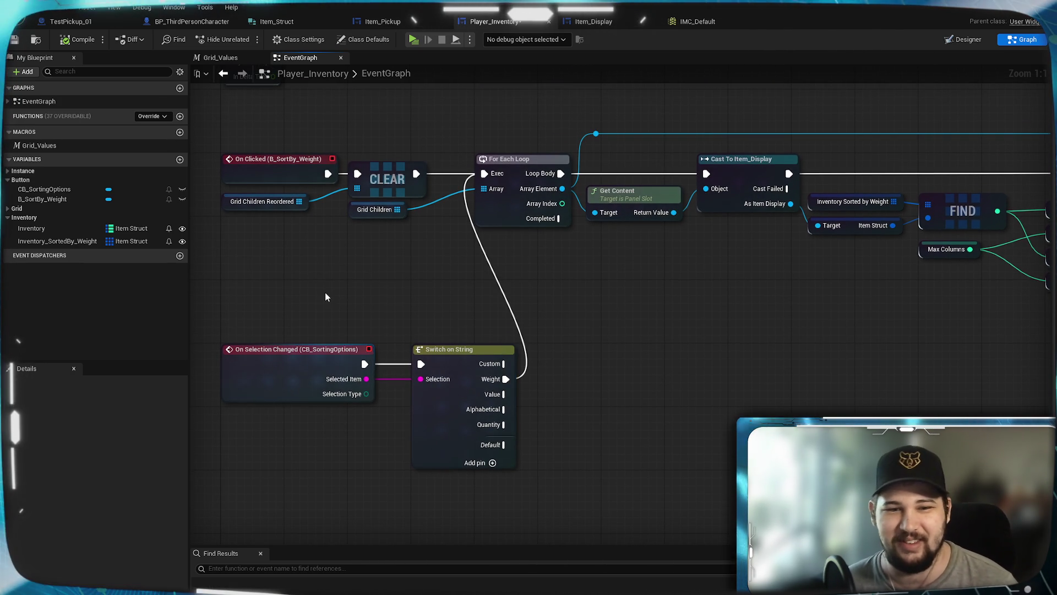
{"action": "mouse_move", "coordinate": [461, 371]}
{"action": "left_mouse_down"}
{"action": "mouse_move", "coordinate": [454, 323]}
{"action": "mouse_move", "coordinate": [463, 310]}
{"action": "left_mouse_up"}
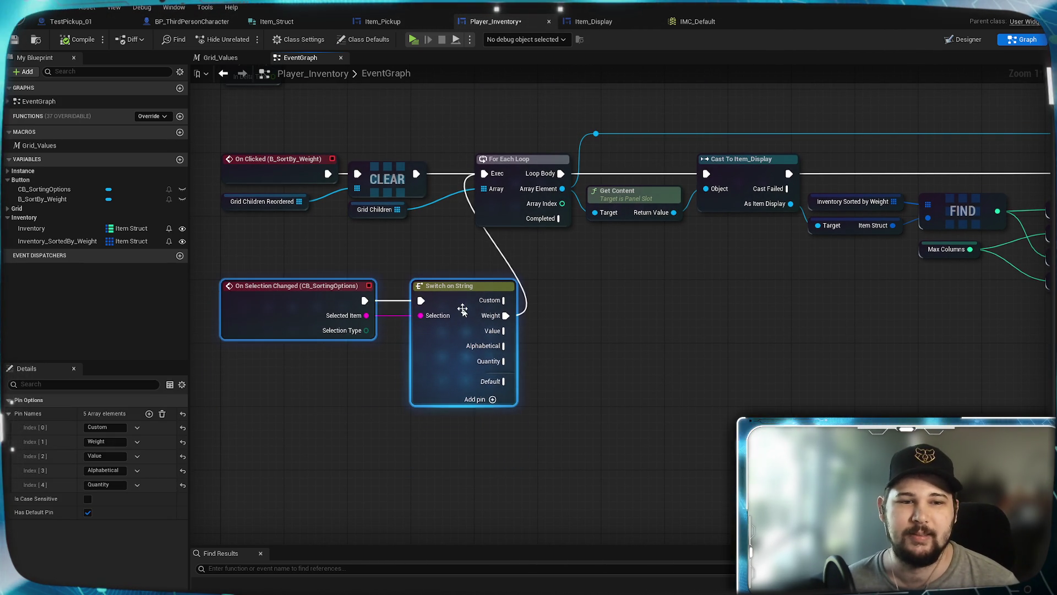
Select the sort-by-weight For Each Loop chain and shift it right of the switch.
{"action": "left_click", "coordinate": [603, 358]}
{"action": "left_click_drag", "start_coordinate": [341, 288], "coordinate": [552, 305]}
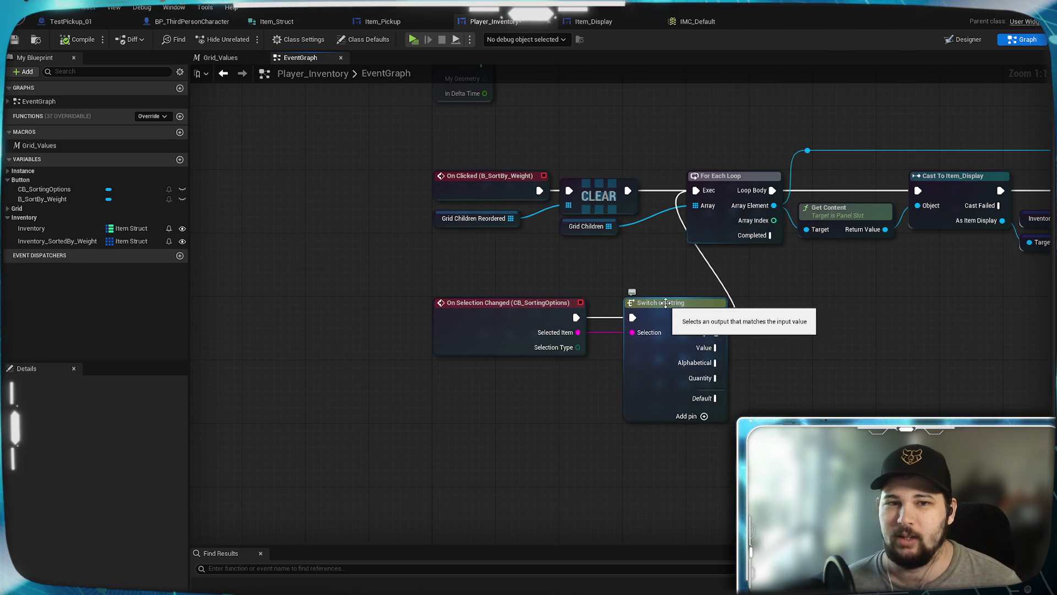
{"action": "scroll", "coordinate": [639, 303], "scroll_direction": "down", "scroll_amount": 3}
{"action": "left_click_drag", "start_coordinate": [808, 324], "coordinate": [402, 325]}
{"action": "left_click_drag", "start_coordinate": [519, 327], "coordinate": [640, 319]}
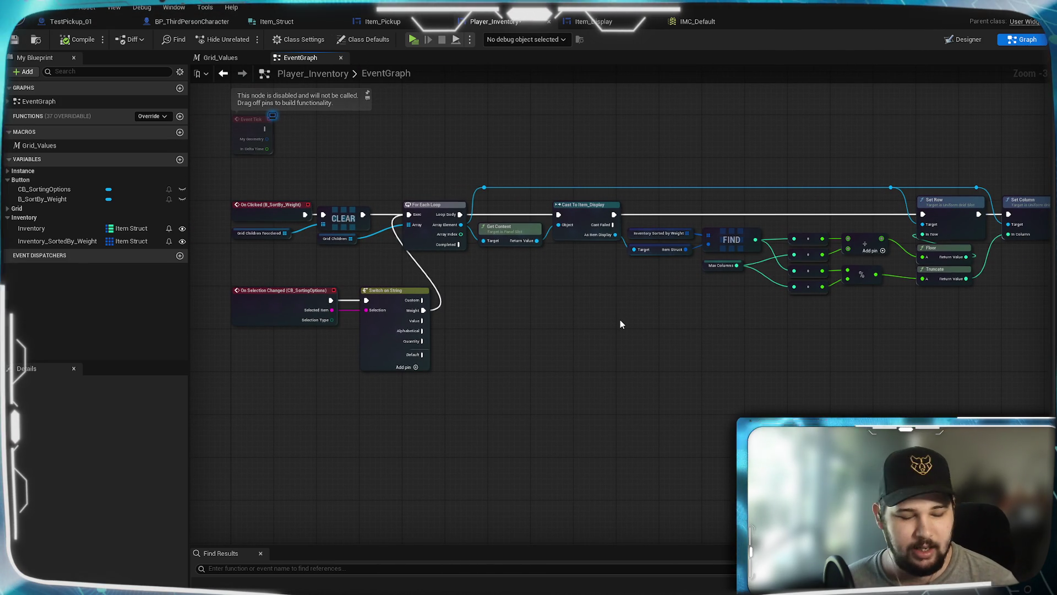
{"action": "scroll", "coordinate": [595, 317], "scroll_direction": "up", "scroll_amount": 2}
{"action": "mouse_move", "coordinate": [594, 319]}
{"action": "left_mouse_down"}
{"action": "mouse_move", "coordinate": [651, 371]}
{"action": "mouse_move", "coordinate": [726, 366]}
{"action": "left_mouse_up"}
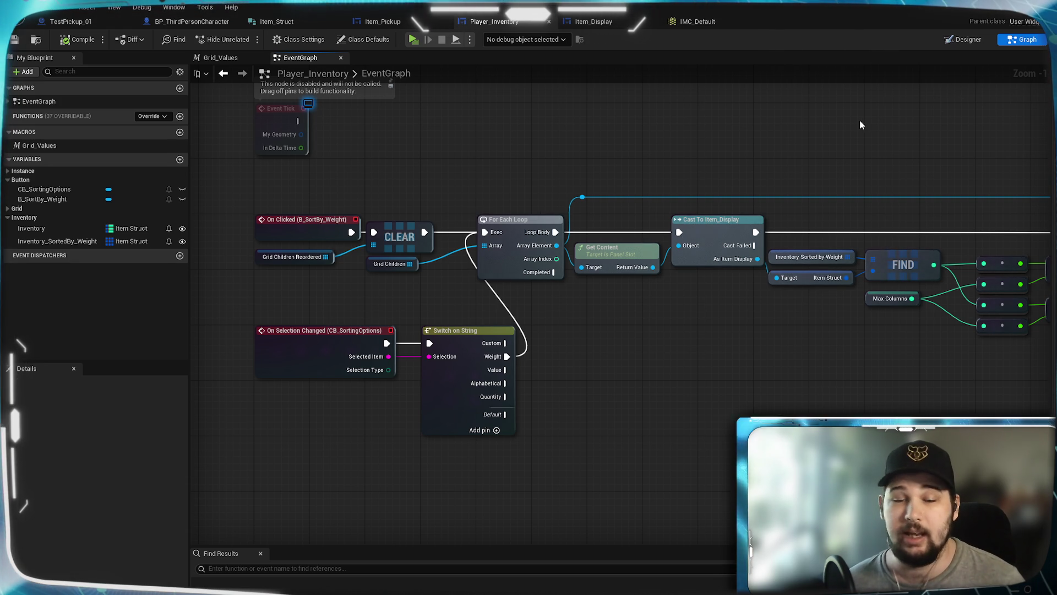
{"action": "mouse_move", "coordinate": [731, 164]}
{"action": "left_mouse_down"}
{"action": "mouse_move", "coordinate": [798, 165]}
{"action": "mouse_move", "coordinate": [834, 153]}
{"action": "left_mouse_up"}
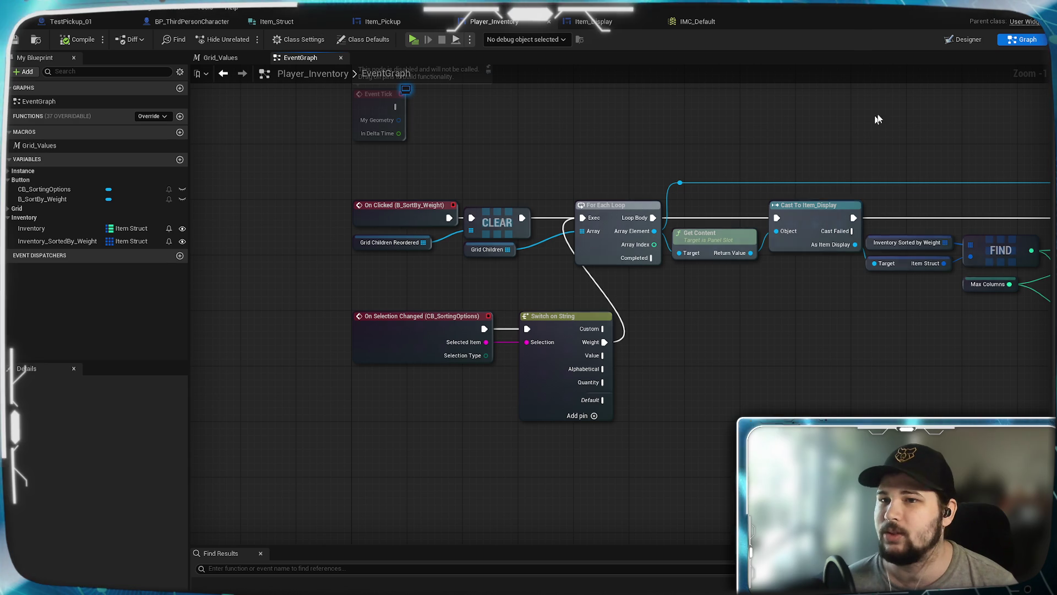
{"action": "scroll", "coordinate": [790, 307], "scroll_direction": "down", "scroll_amount": 1}
{"action": "mouse_move", "coordinate": [790, 307]}
{"action": "left_mouse_down"}
{"action": "mouse_move", "coordinate": [735, 294]}
{"action": "mouse_move", "coordinate": [688, 313]}
{"action": "mouse_move", "coordinate": [520, 323]}
{"action": "left_mouse_up"}
{"action": "mouse_move", "coordinate": [944, 175]}
{"action": "left_mouse_down"}
{"action": "mouse_move", "coordinate": [253, 286]}
{"action": "mouse_move", "coordinate": [198, 304]}
{"action": "left_mouse_up"}
{"action": "scroll", "coordinate": [231, 259], "scroll_direction": "up", "scroll_amount": 3}
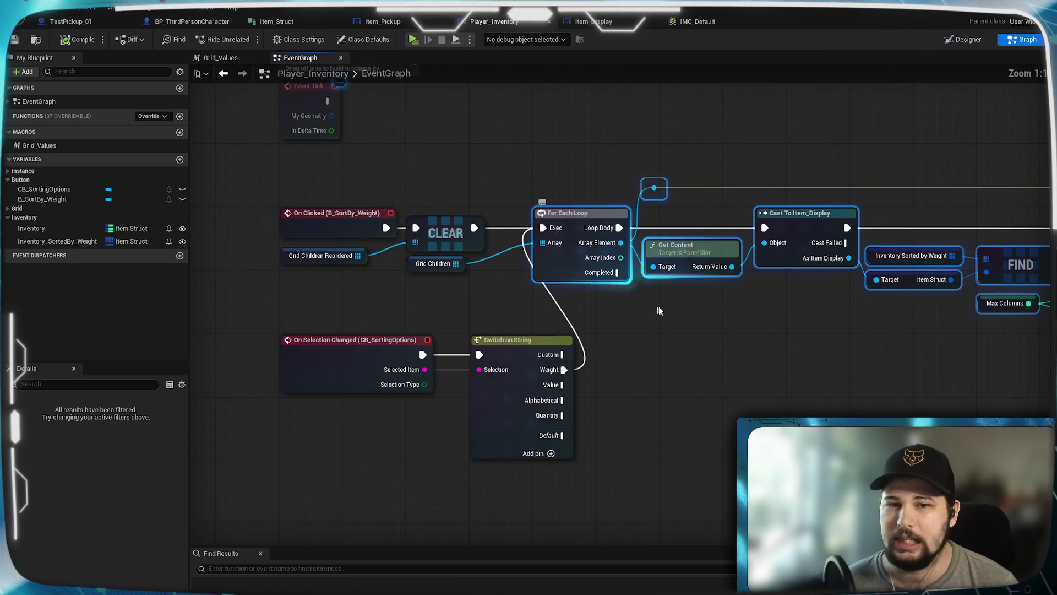
{"action": "mouse_move", "coordinate": [417, 225]}
{"action": "left_mouse_down"}
{"action": "mouse_move", "coordinate": [546, 214]}
{"action": "mouse_move", "coordinate": [540, 223]}
{"action": "left_mouse_up"}
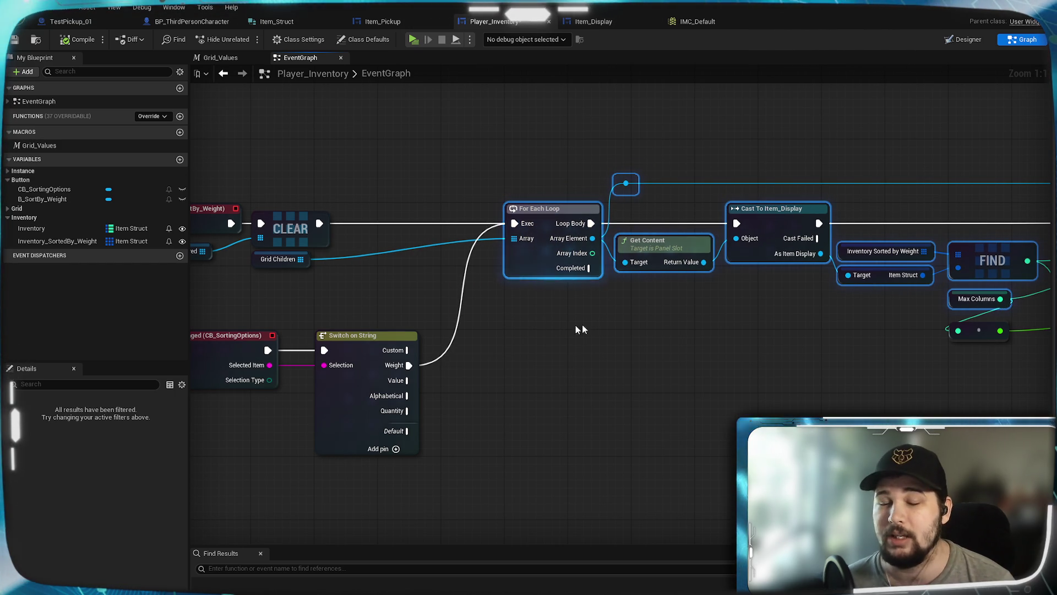
Pan back along the graph to check the On Clicked, switch, loop and FIND nodes.
{"action": "left_click_drag", "start_coordinate": [767, 375], "coordinate": [537, 353]}
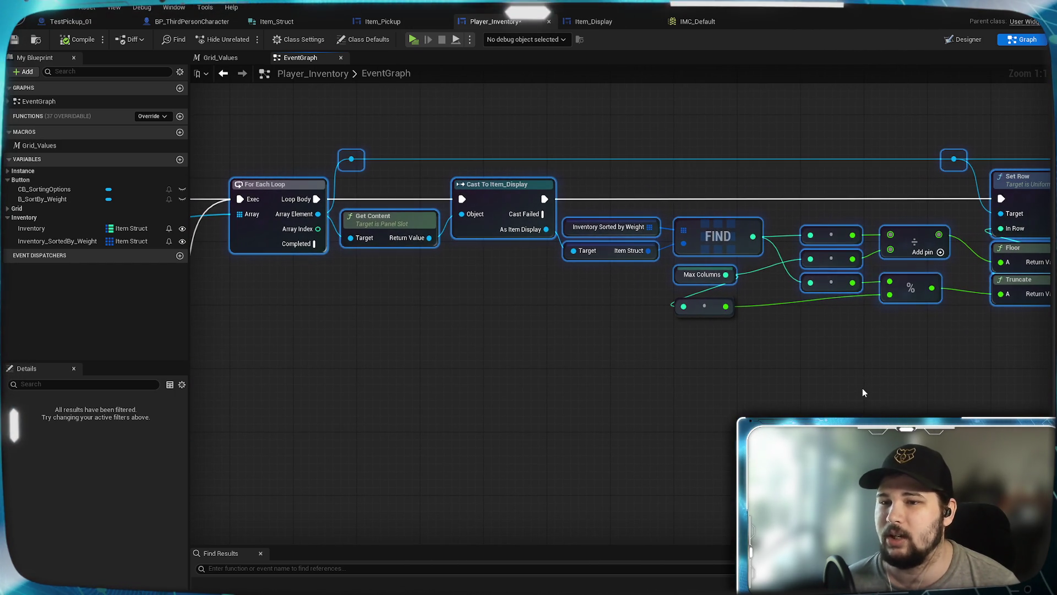
{"action": "scroll", "coordinate": [862, 388], "scroll_direction": "down", "scroll_amount": 1}
{"action": "left_click_drag", "start_coordinate": [652, 376], "coordinate": [770, 329]}
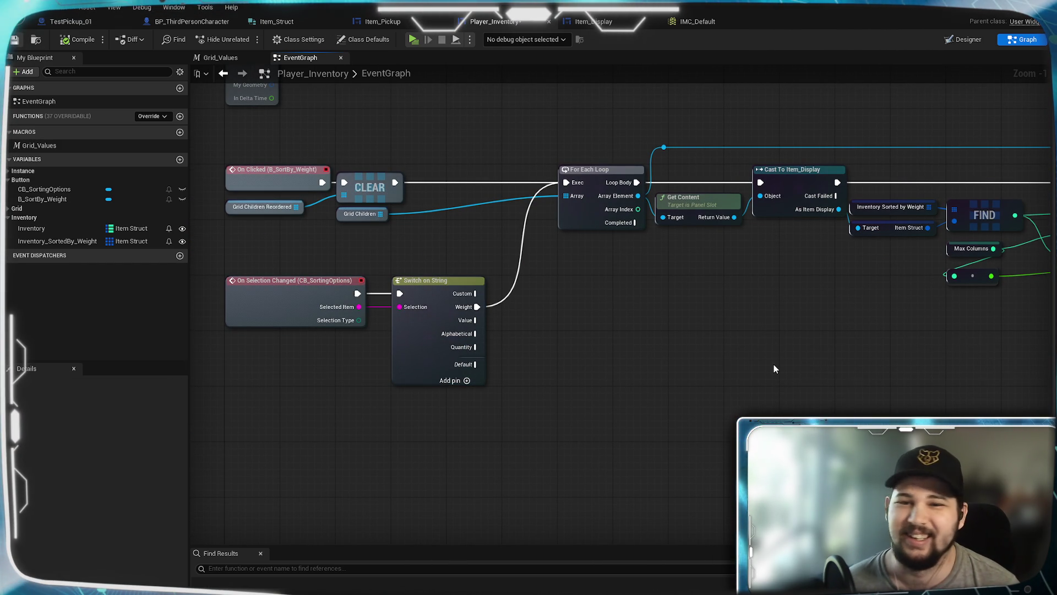
{"action": "scroll", "coordinate": [755, 357], "scroll_direction": "up", "scroll_amount": 1}
{"action": "left_click_drag", "start_coordinate": [748, 347], "coordinate": [700, 366]}
{"action": "scroll", "coordinate": [700, 366], "scroll_direction": "down", "scroll_amount": 1}
{"action": "scroll", "coordinate": [688, 309], "scroll_direction": "up", "scroll_amount": 1}
{"action": "mouse_move", "coordinate": [562, 355]}
{"action": "left_mouse_down"}
{"action": "mouse_move", "coordinate": [688, 309]}
{"action": "mouse_move", "coordinate": [640, 279]}
{"action": "left_mouse_up"}
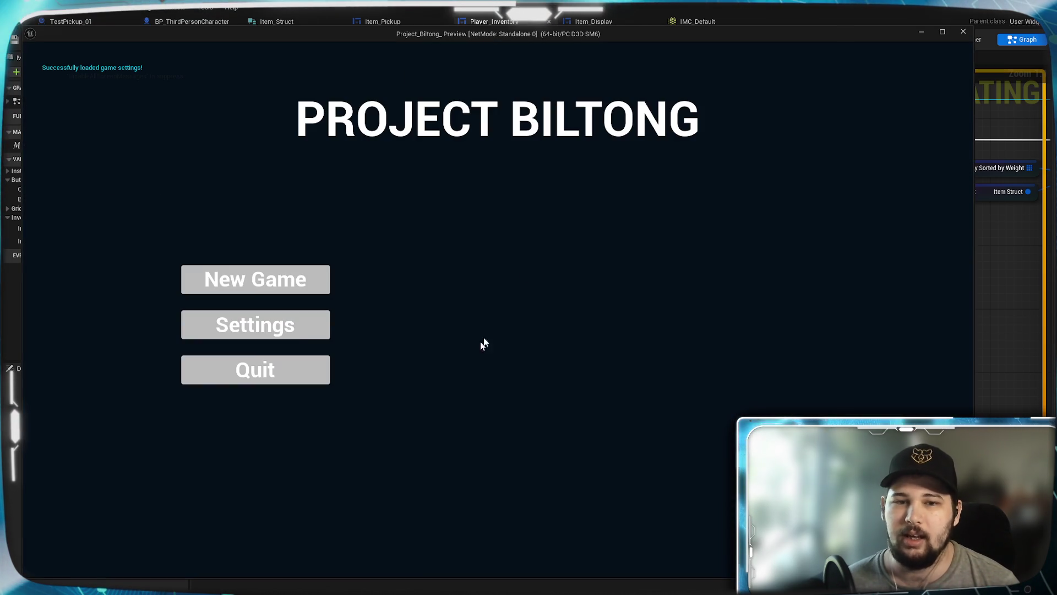
Start a new game, walk to the yellow pickup and open the inventory.
{"action": "left_click", "coordinate": [255, 279]}
{"action": "key", "text": "w"}
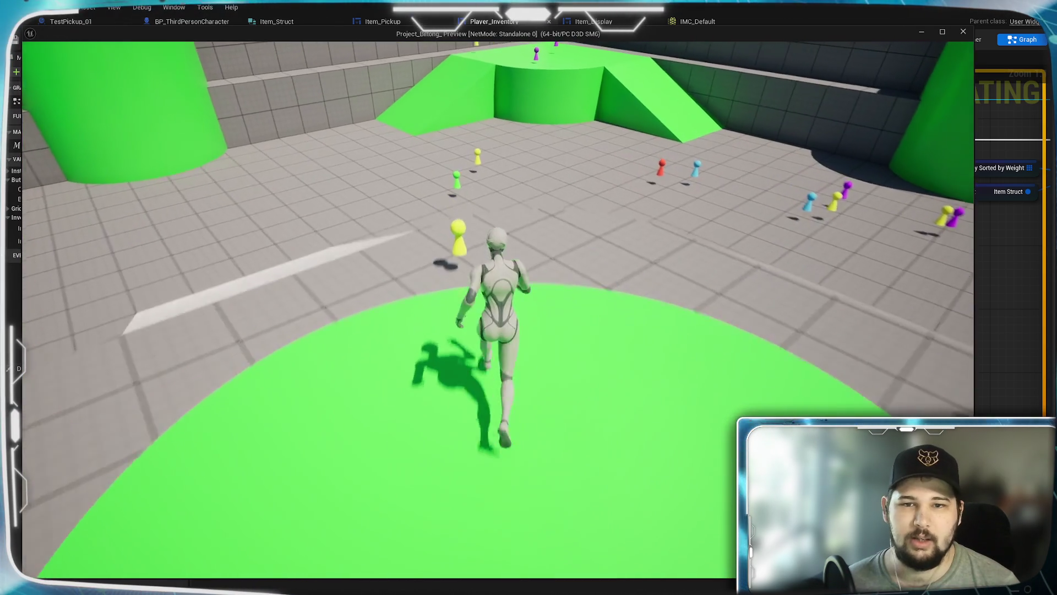
{"action": "key", "text": "w"}
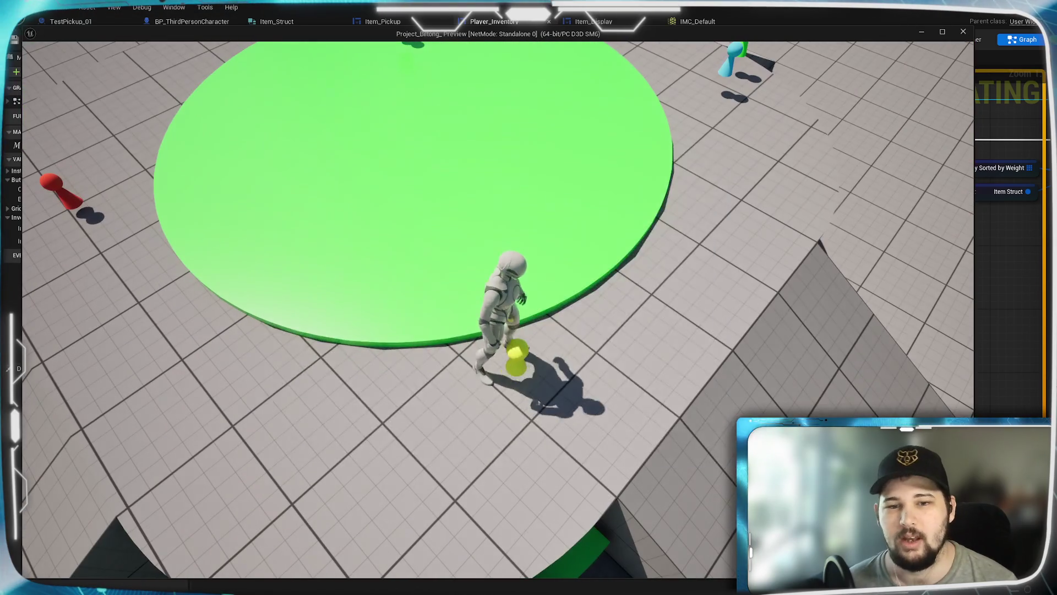
{"action": "key", "text": "i"}
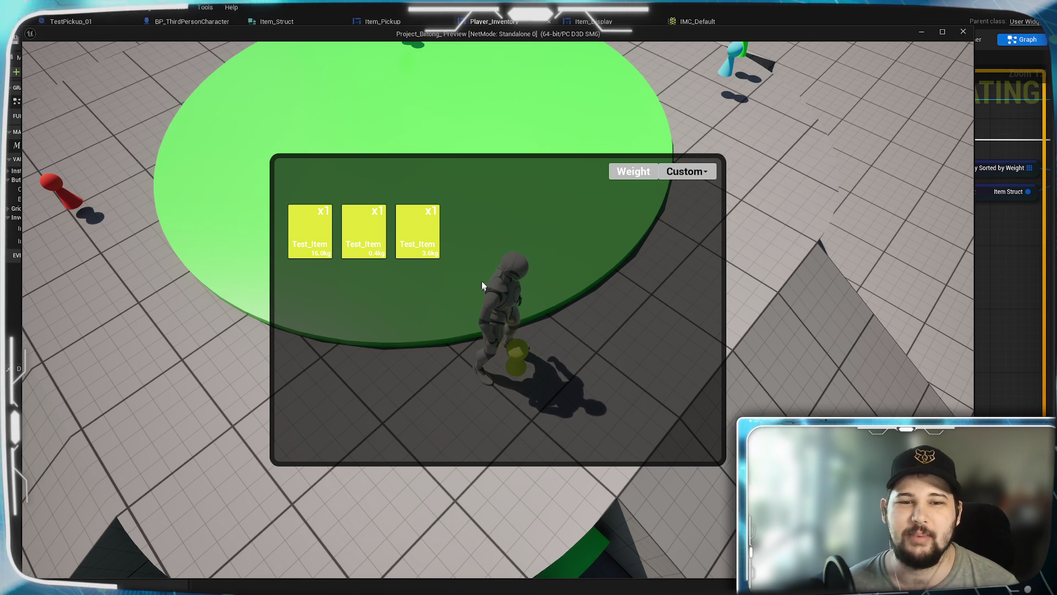
Sort the inventory by Weight, then close the game preview.
{"action": "left_click", "coordinate": [688, 173]}
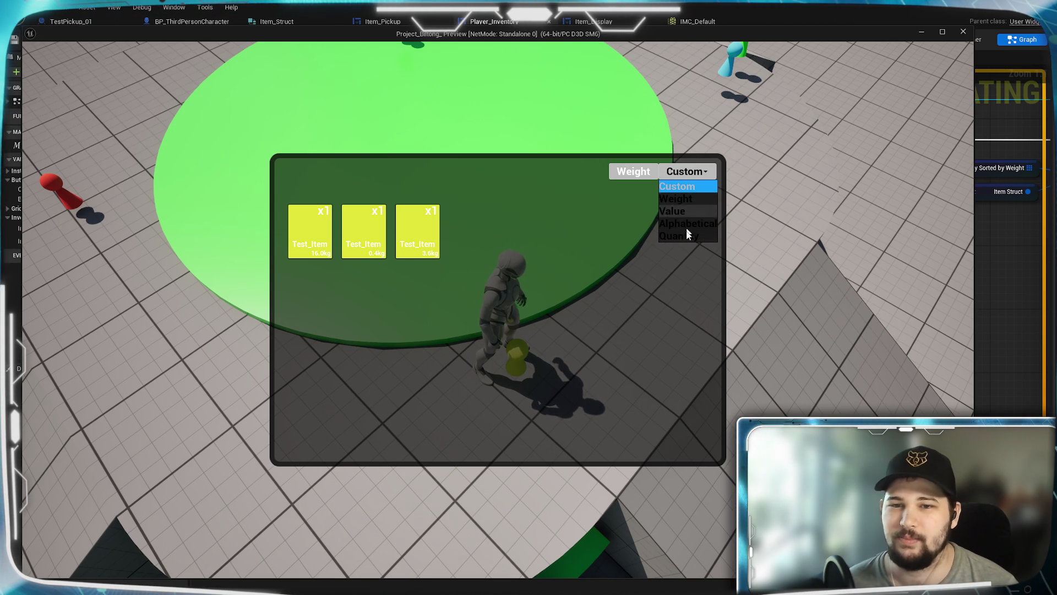
{"action": "left_click", "coordinate": [688, 199]}
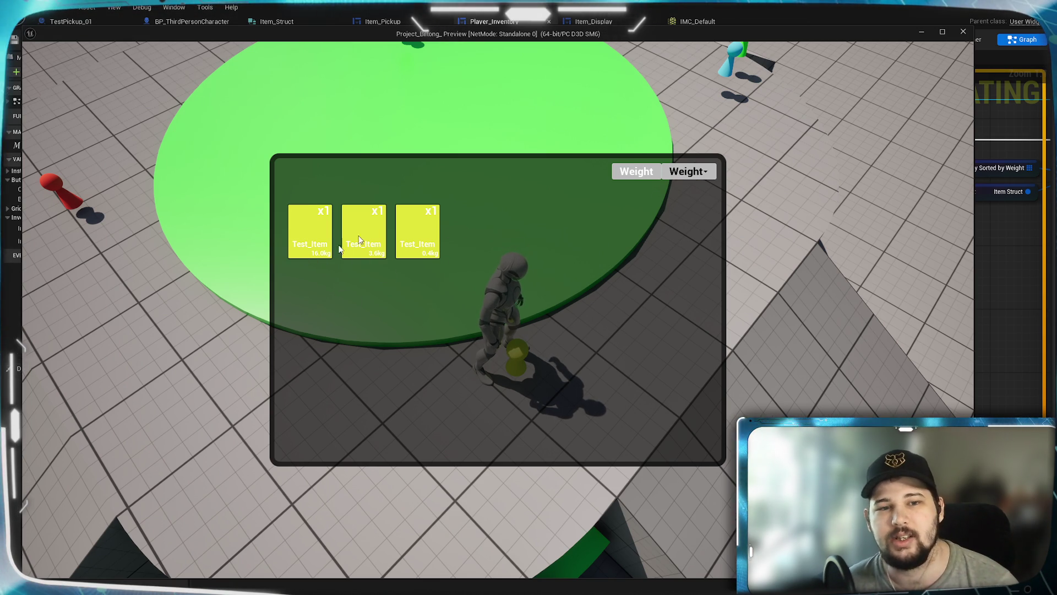
{"action": "key", "text": "Escape"}
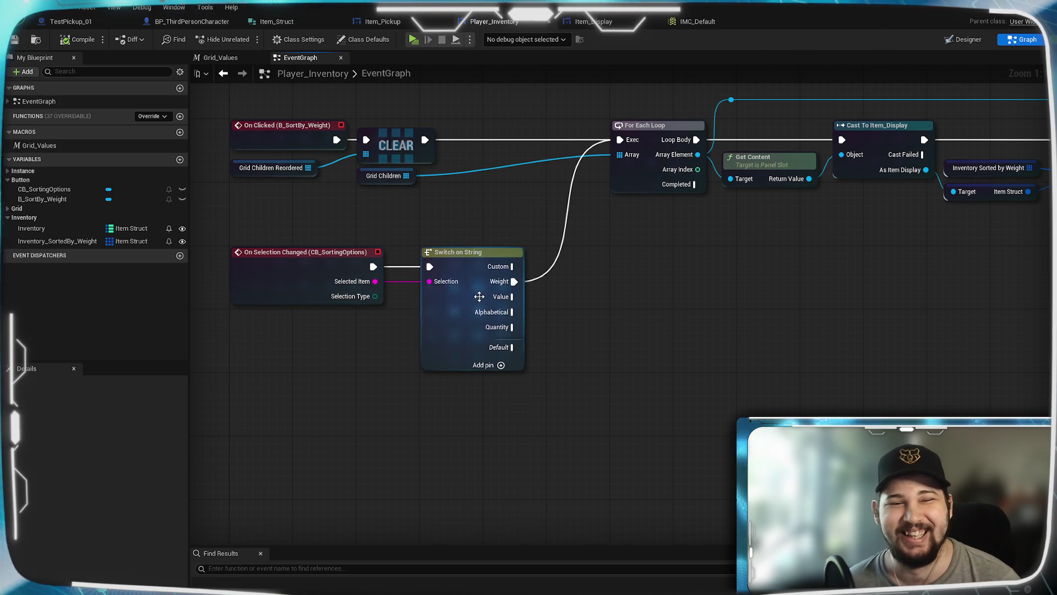
Review the grid layout nodes, click and selection events, and Switch on String in Player_Inventory.
{"action": "mouse_move", "coordinate": [590, 299]}
{"action": "left_mouse_down"}
{"action": "mouse_move", "coordinate": [559, 298]}
{"action": "mouse_move", "coordinate": [614, 296]}
{"action": "mouse_move", "coordinate": [571, 281]}
{"action": "mouse_move", "coordinate": [656, 358]}
{"action": "mouse_move", "coordinate": [429, 349]}
{"action": "left_mouse_up"}
{"action": "scroll", "coordinate": [655, 359], "scroll_direction": "down", "scroll_amount": 2}
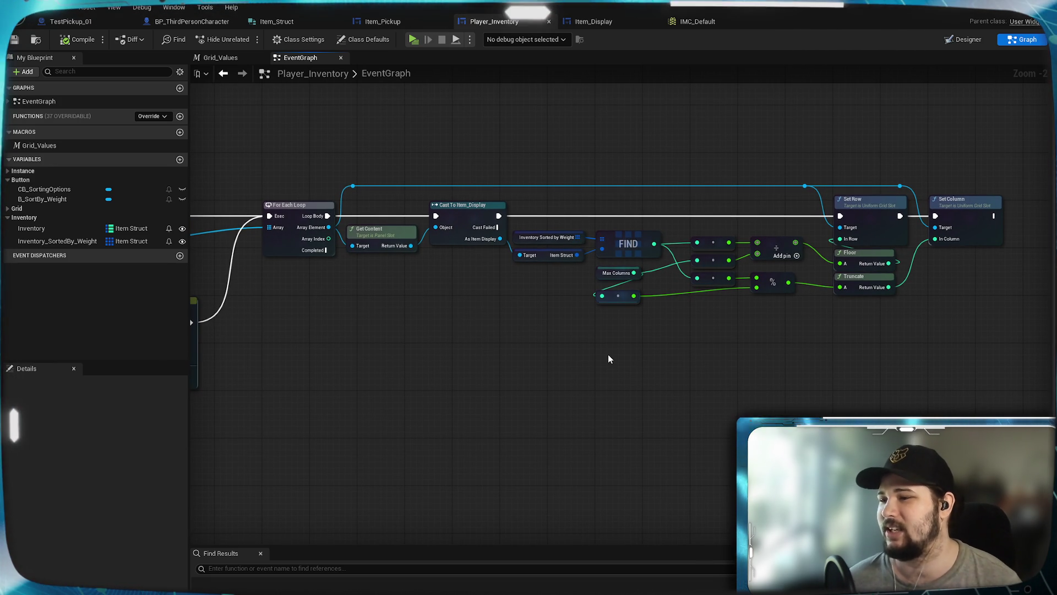
{"action": "left_click_drag", "start_coordinate": [490, 369], "coordinate": [698, 368]}
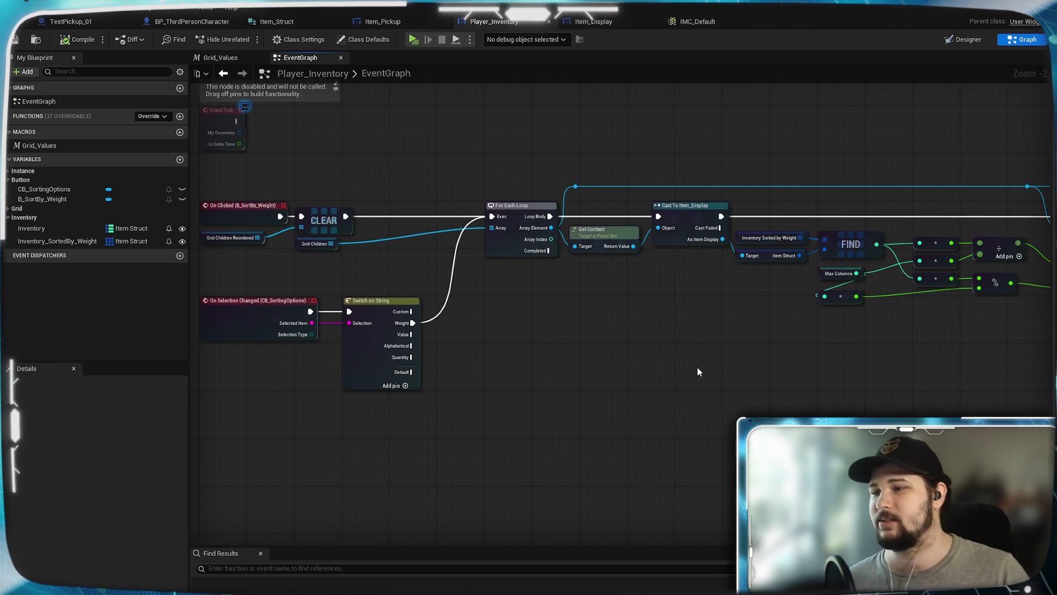
{"action": "scroll", "coordinate": [468, 345], "scroll_direction": "up", "scroll_amount": 2}
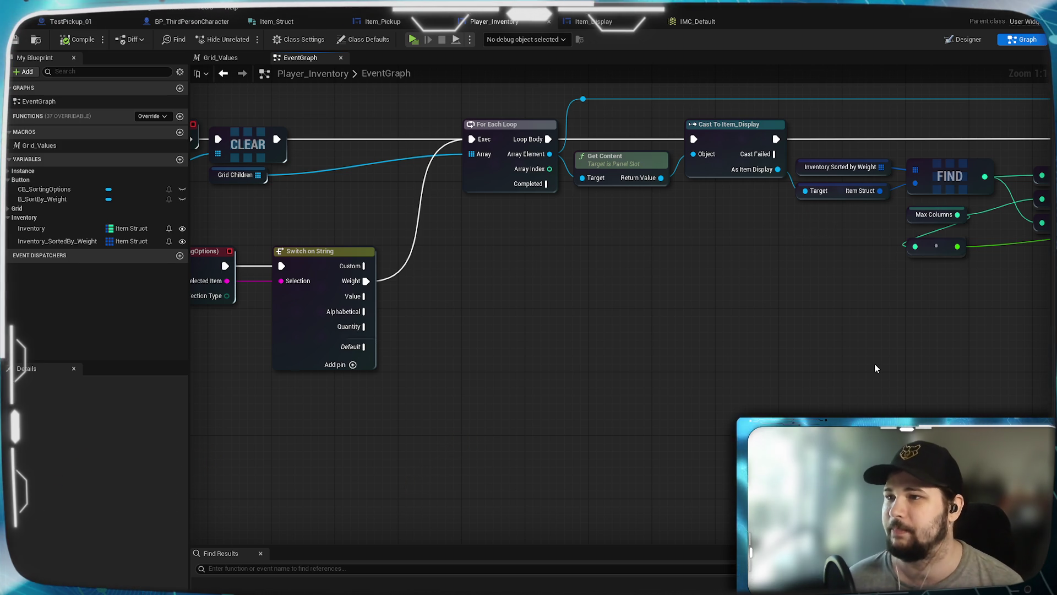
{"action": "mouse_move", "coordinate": [780, 351]}
{"action": "left_mouse_down"}
{"action": "mouse_move", "coordinate": [546, 353]}
{"action": "mouse_move", "coordinate": [765, 348]}
{"action": "left_mouse_up"}
{"action": "left_click_drag", "start_coordinate": [652, 304], "coordinate": [758, 353]}
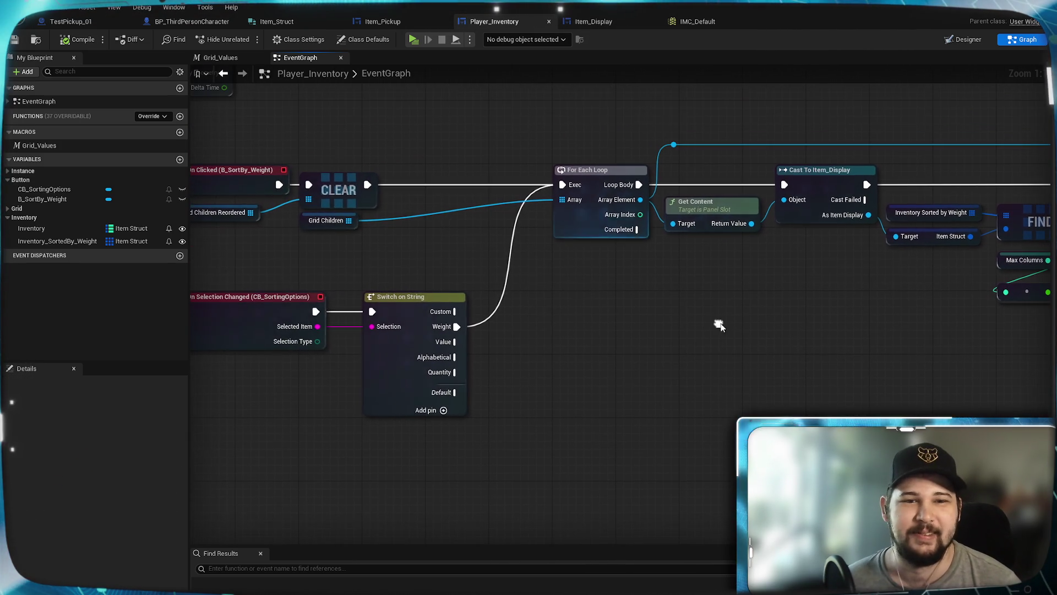
{"action": "mouse_move", "coordinate": [285, 244]}
{"action": "left_mouse_down"}
{"action": "mouse_move", "coordinate": [426, 219]}
{"action": "mouse_move", "coordinate": [342, 210]}
{"action": "left_mouse_up"}
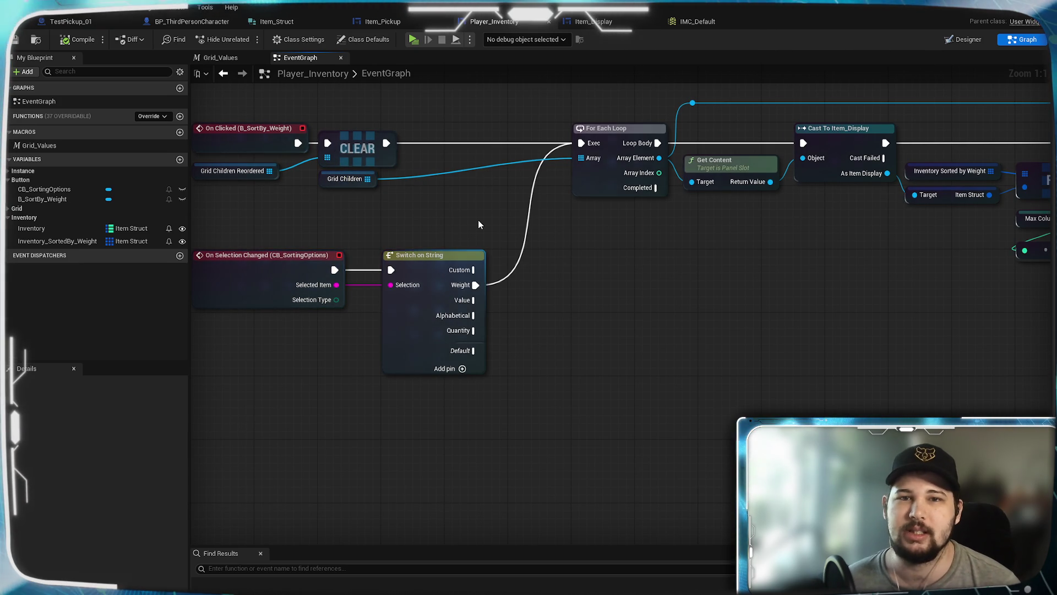
{"action": "mouse_move", "coordinate": [530, 211]}
{"action": "left_mouse_down"}
{"action": "mouse_move", "coordinate": [555, 270]}
{"action": "mouse_move", "coordinate": [555, 259]}
{"action": "left_mouse_up"}
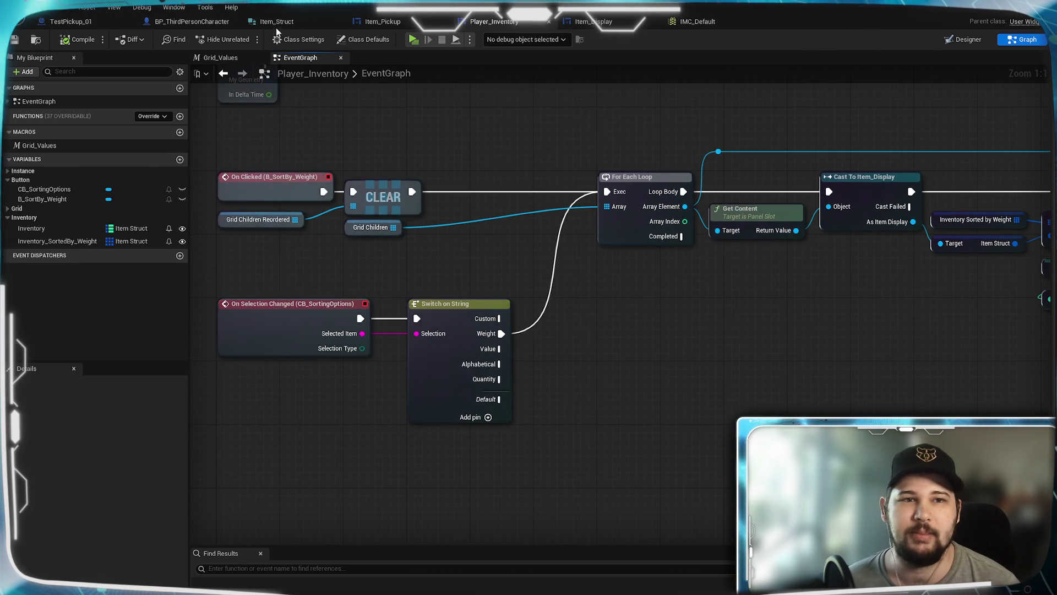
{"action": "left_click", "coordinate": [191, 21]}
Return to the character's EventGraph and move the Nearby Item getter and ADD node right.
{"action": "scroll", "coordinate": [353, 366], "scroll_direction": "down", "scroll_amount": 5}
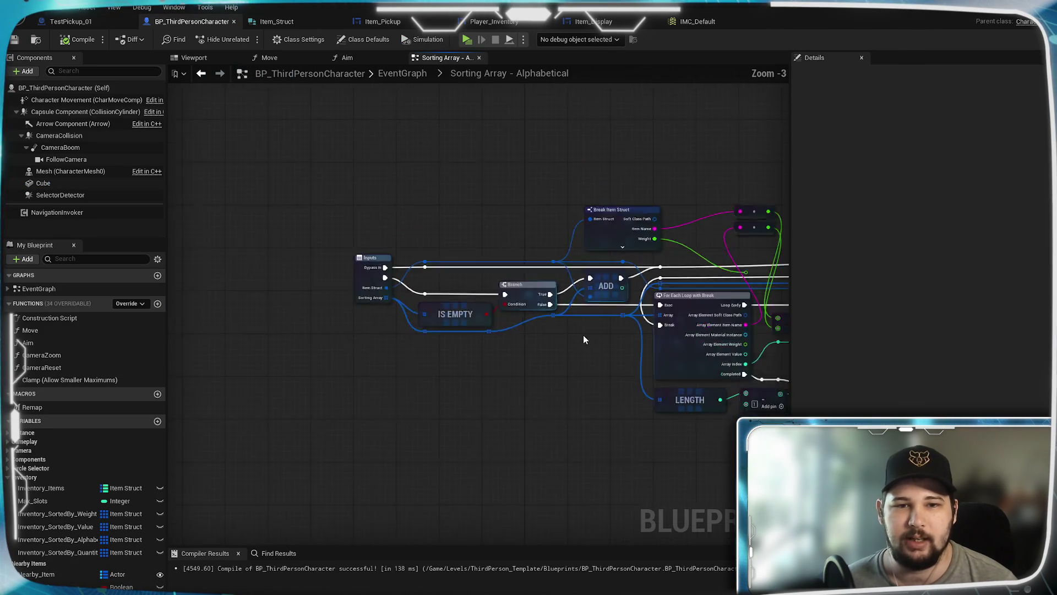
{"action": "scroll", "coordinate": [535, 173], "scroll_direction": "up", "scroll_amount": 4}
{"action": "scroll", "coordinate": [534, 173], "scroll_direction": "down", "scroll_amount": 2}
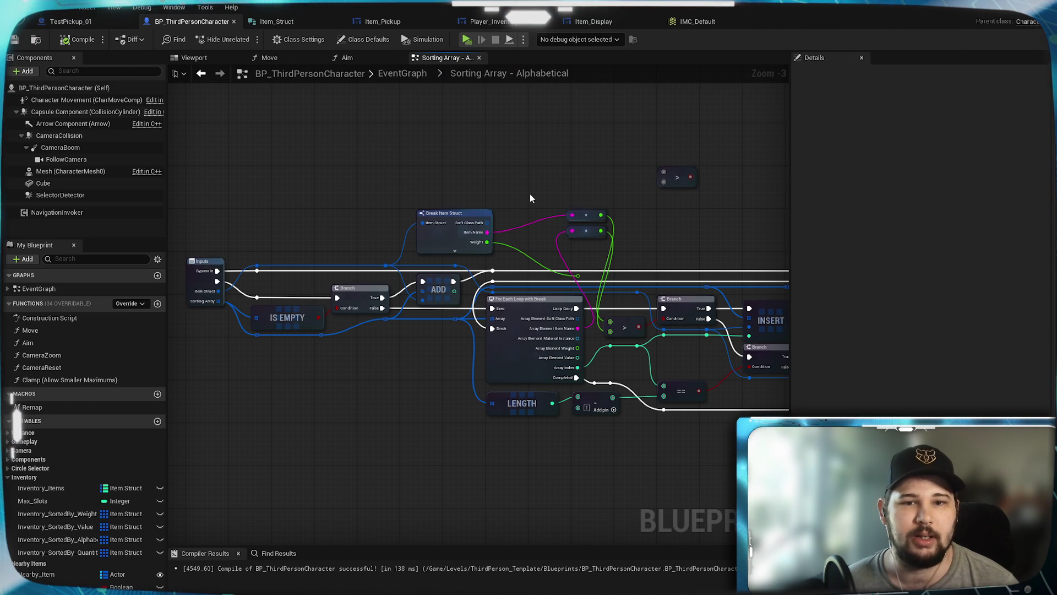
{"action": "left_click", "coordinate": [395, 74]}
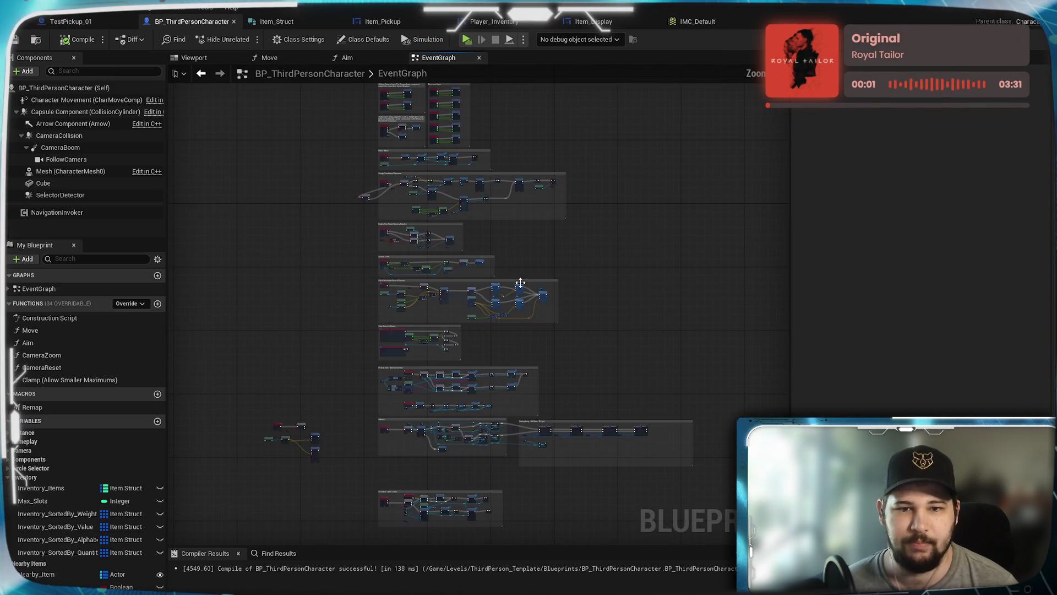
{"action": "scroll", "coordinate": [559, 283], "scroll_direction": "up", "scroll_amount": 5}
{"action": "scroll", "coordinate": [495, 369], "scroll_direction": "down", "scroll_amount": 2}
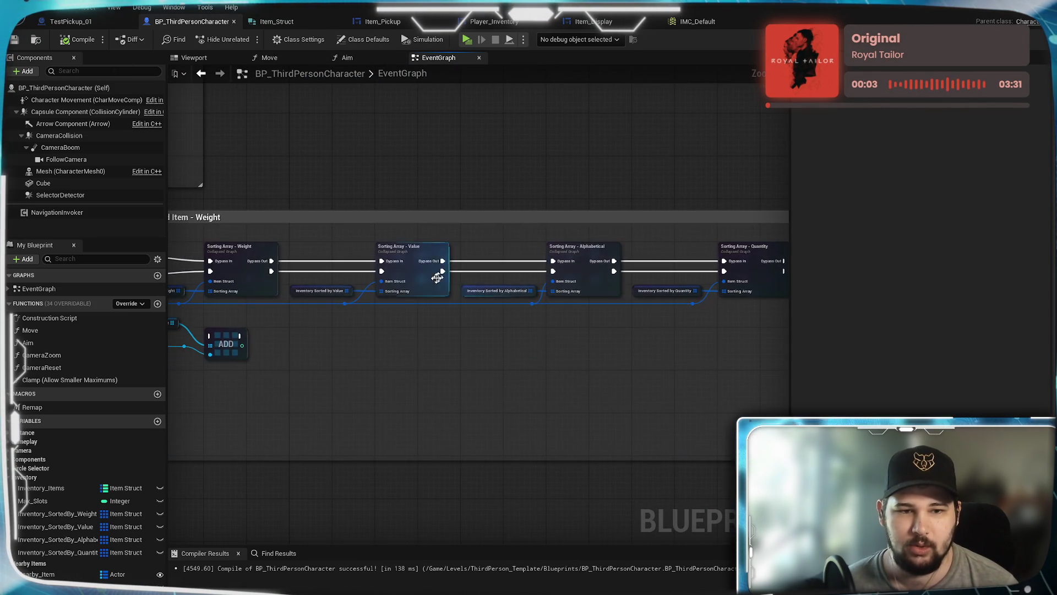
{"action": "scroll", "coordinate": [609, 337], "scroll_direction": "up", "scroll_amount": 2}
{"action": "scroll", "coordinate": [524, 332], "scroll_direction": "down", "scroll_amount": 2}
{"action": "left_click_drag", "start_coordinate": [413, 325], "coordinate": [409, 321]}
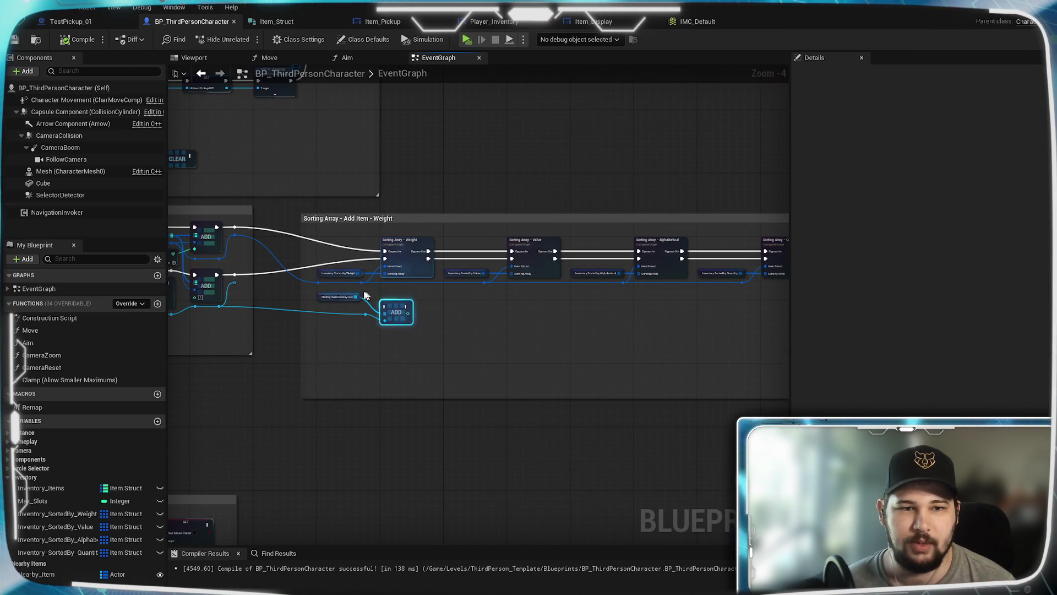
{"action": "left_click_drag", "start_coordinate": [456, 361], "coordinate": [317, 291]}
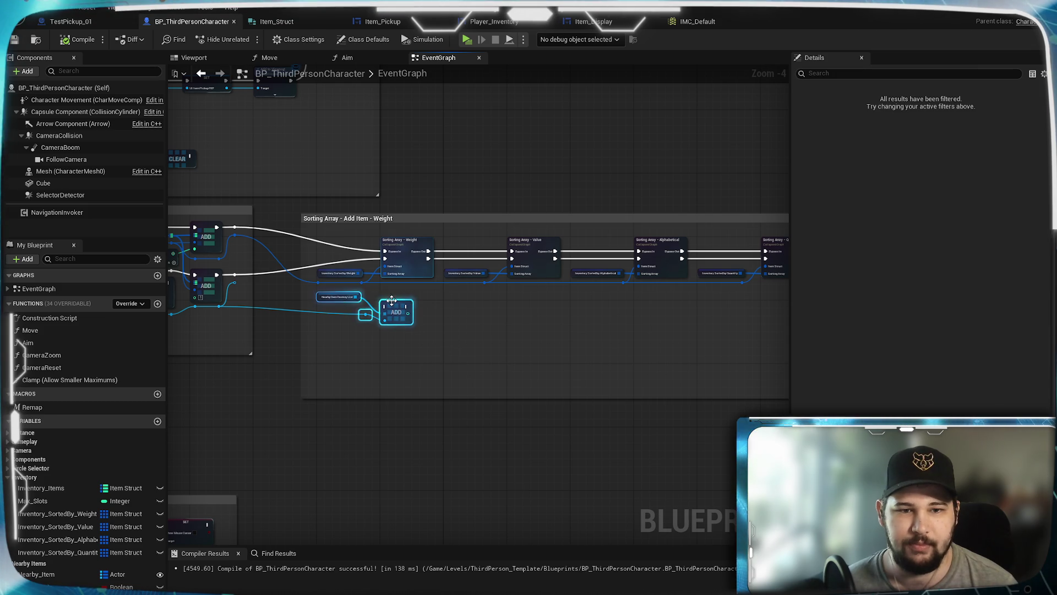
{"action": "left_click_drag", "start_coordinate": [396, 312], "coordinate": [705, 320]}
Wire Sorting Array - Quantity's Bypass Out into the ADD node and launch a standalone game.
{"action": "scroll", "coordinate": [273, 378], "scroll_direction": "up", "scroll_amount": 4}
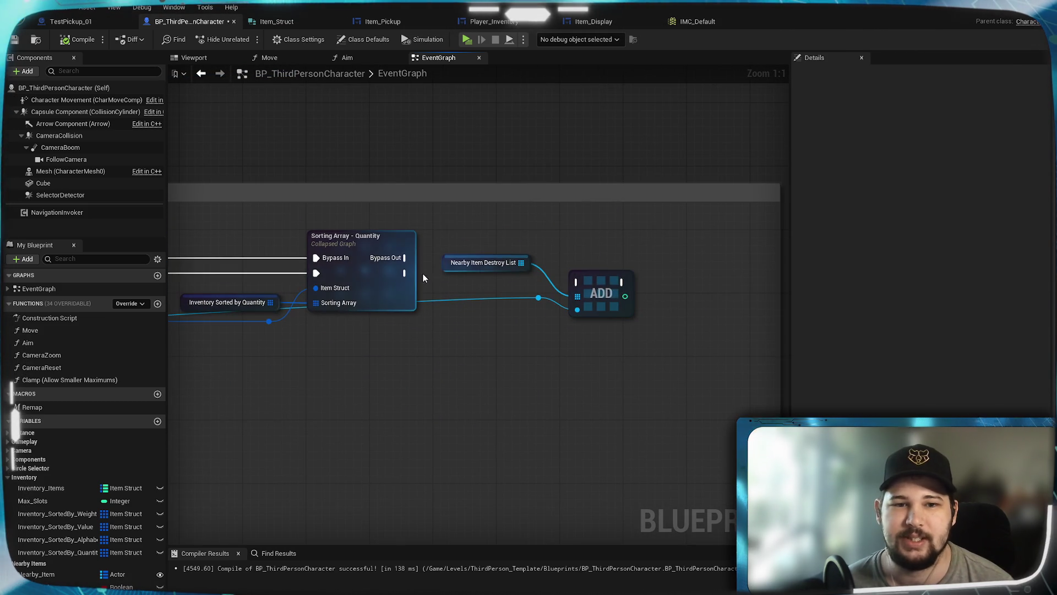
{"action": "left_click_drag", "start_coordinate": [404, 258], "coordinate": [576, 283]}
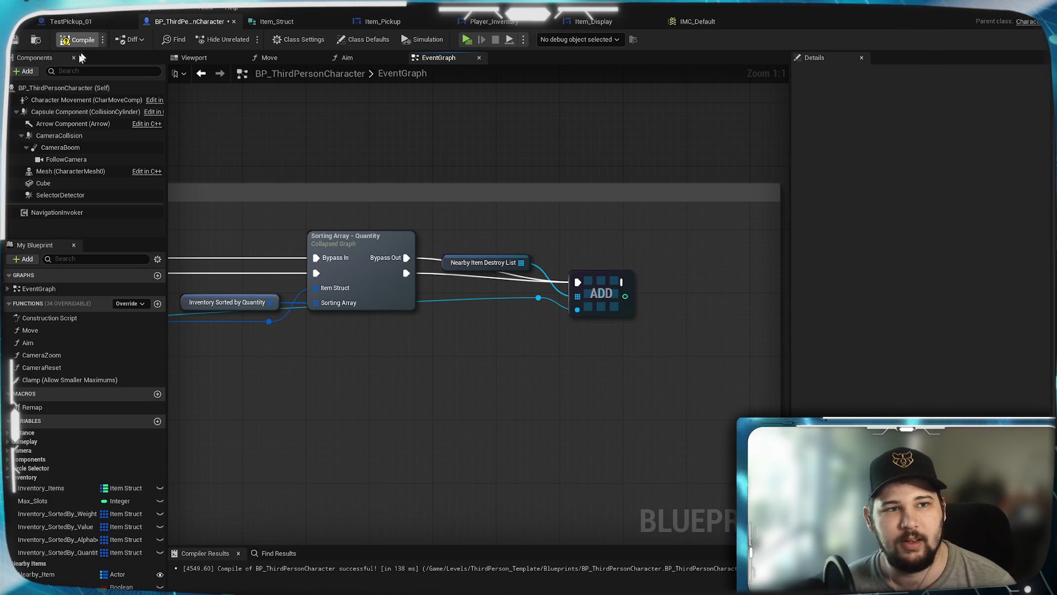
{"action": "left_click", "coordinate": [467, 39]}
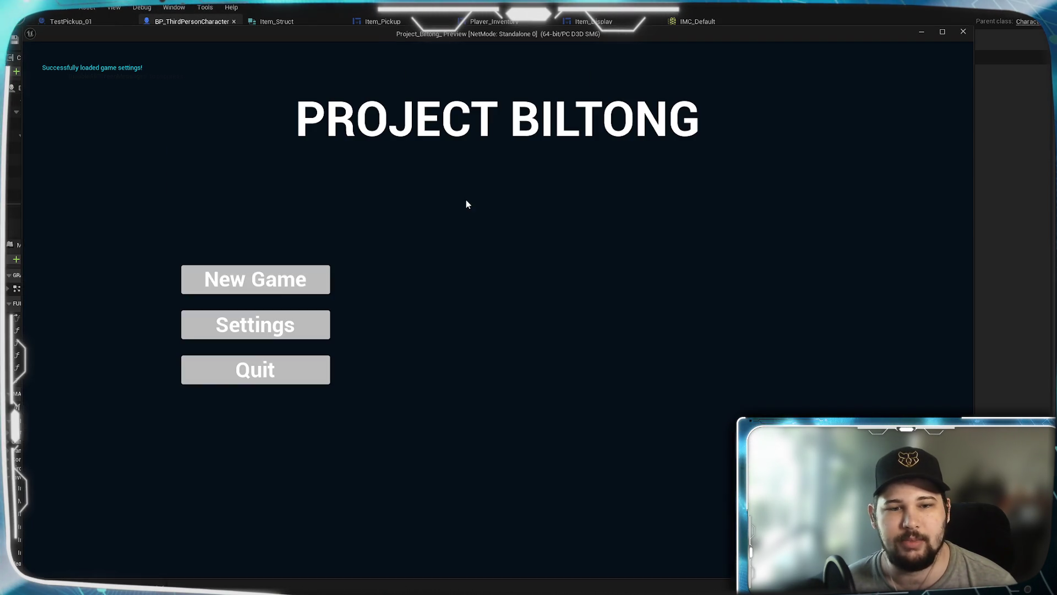
Start a new game and collect the cyan, yellow, red, pink and purple pickups.
{"action": "left_click", "coordinate": [234, 290]}
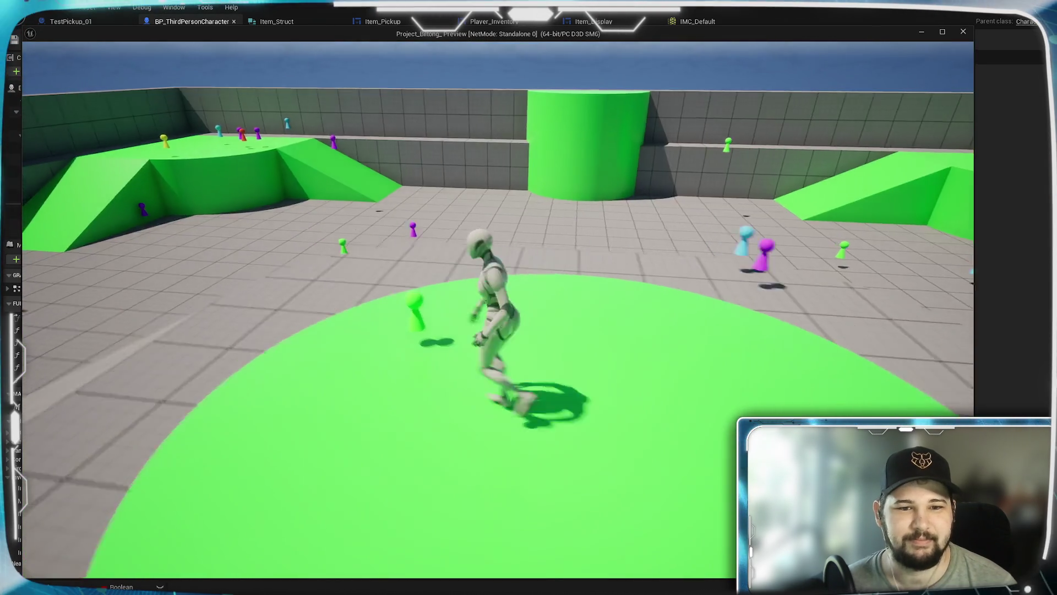
{"action": "key", "text": "w"}
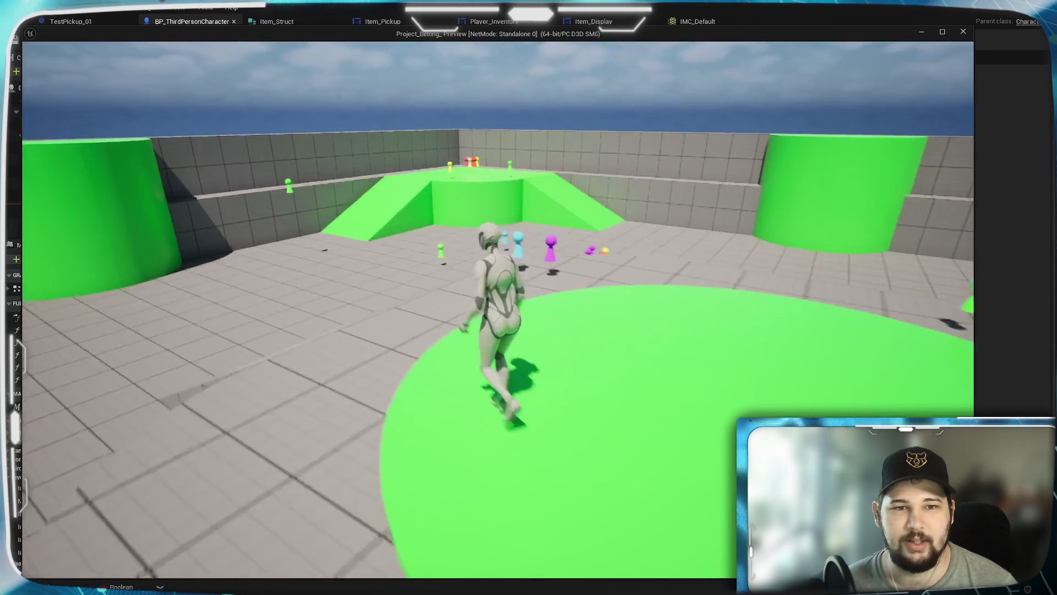
{"action": "key", "text": "e"}
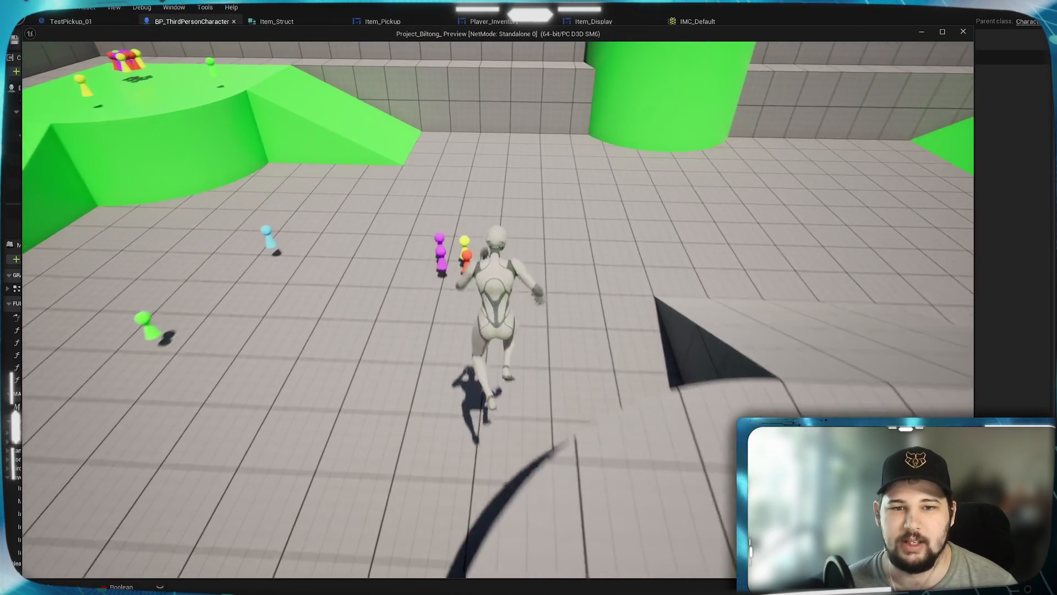
{"action": "key", "text": "w"}
{"action": "key", "text": "e"}
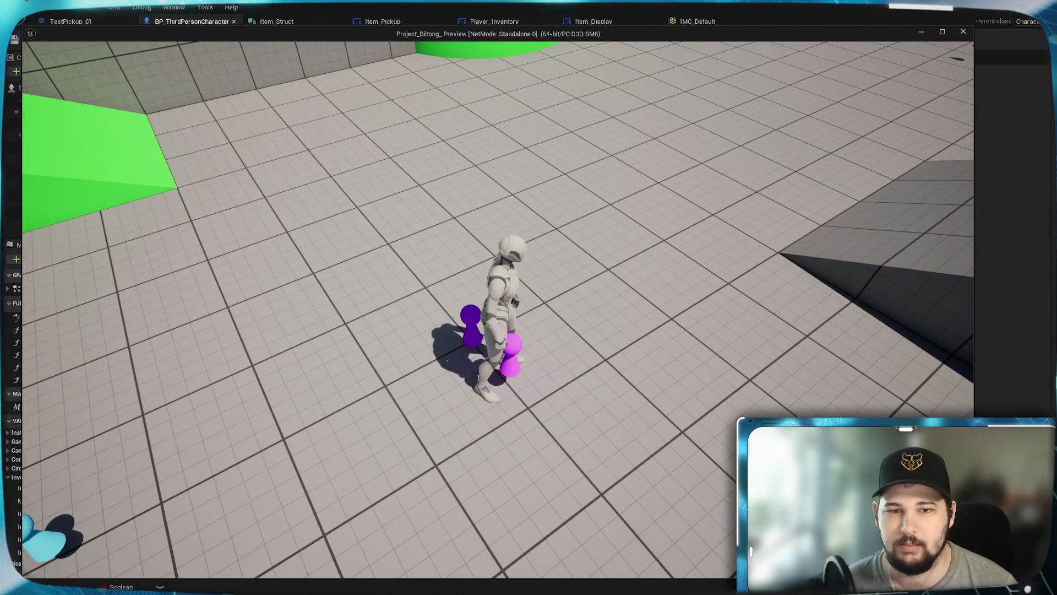
{"action": "key", "text": "w"}
{"action": "key", "text": "e"}
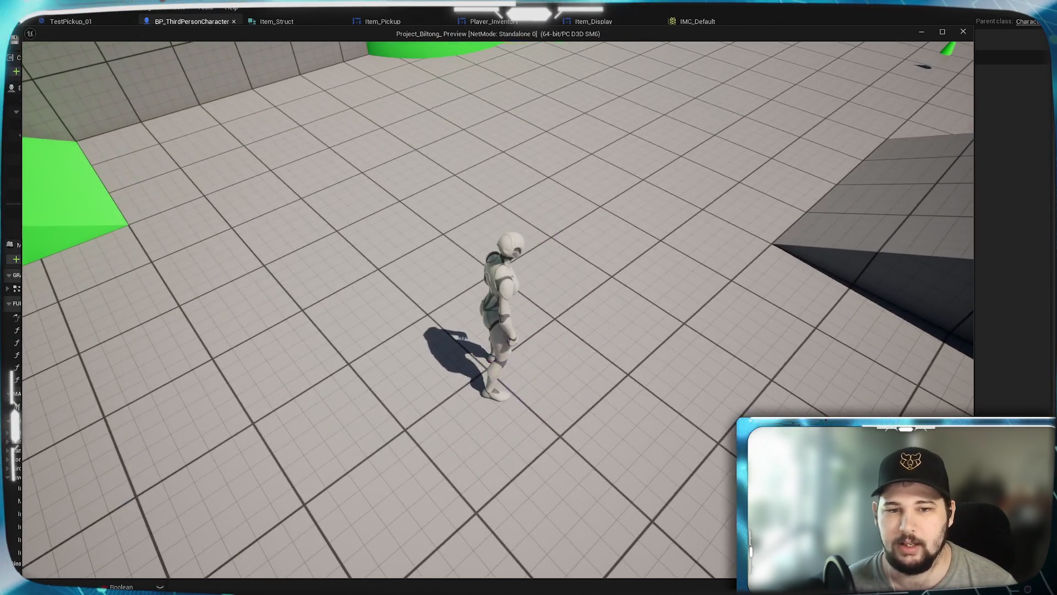
Jump up to the platform, collect its cluster of pickups and open the inventory.
{"action": "key", "text": "w"}
{"action": "key", "text": "space"}
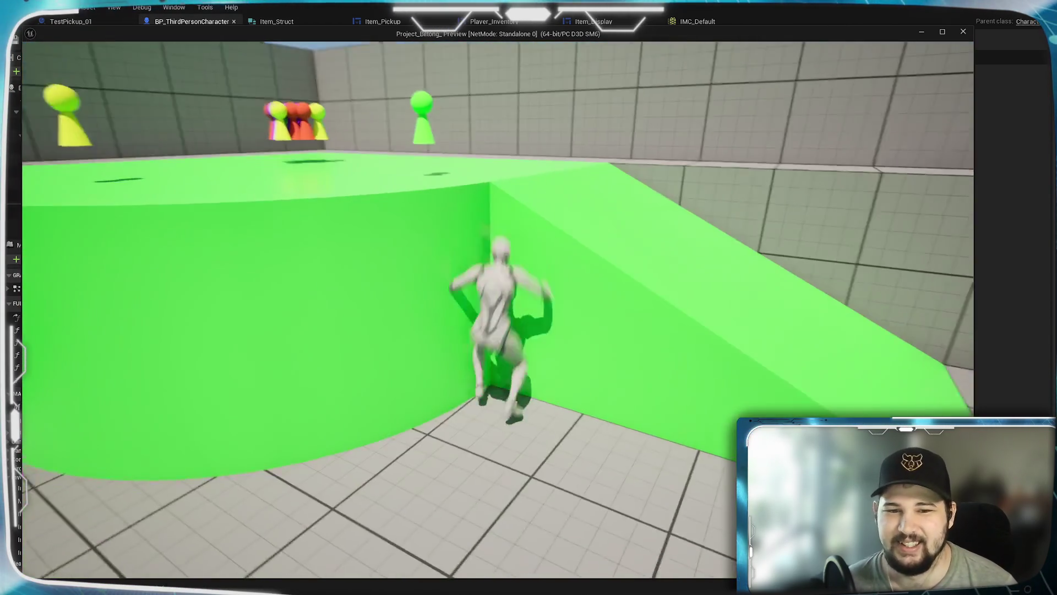
{"action": "key", "text": "w"}
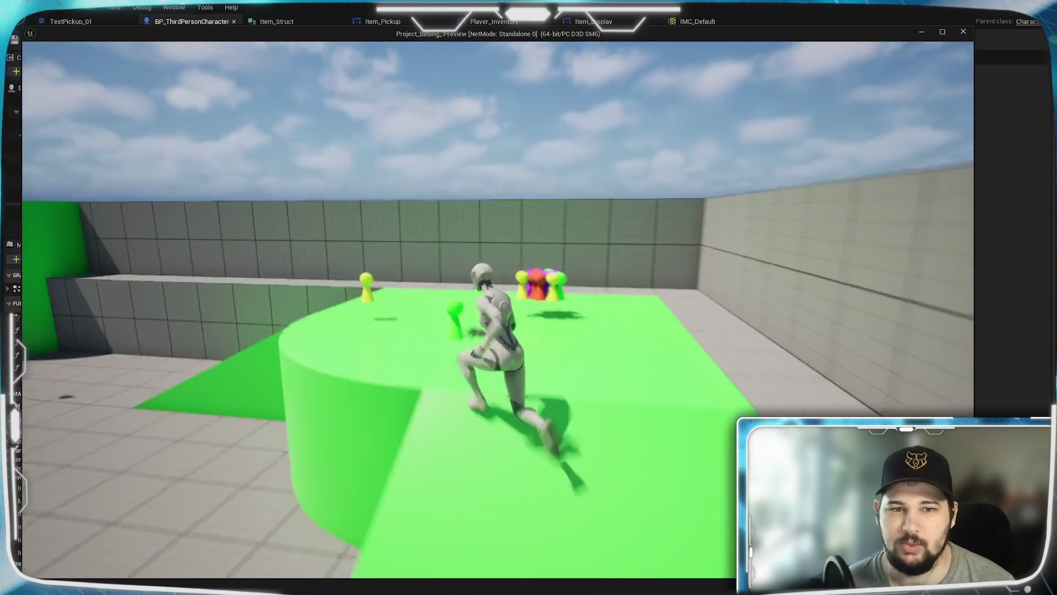
{"action": "key", "text": "w"}
{"action": "key", "text": "e"}
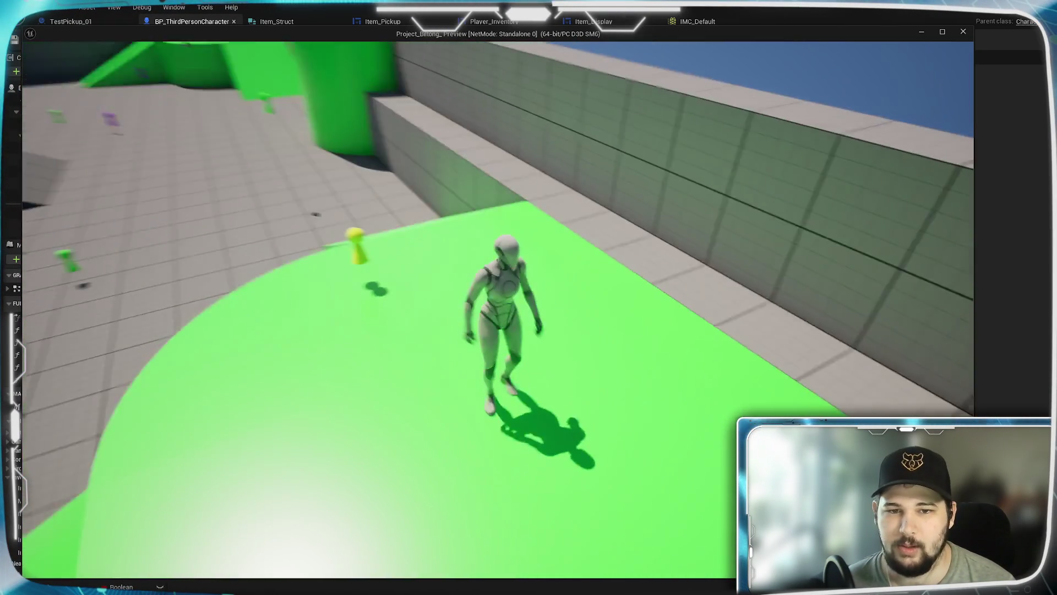
{"action": "key", "text": "i"}
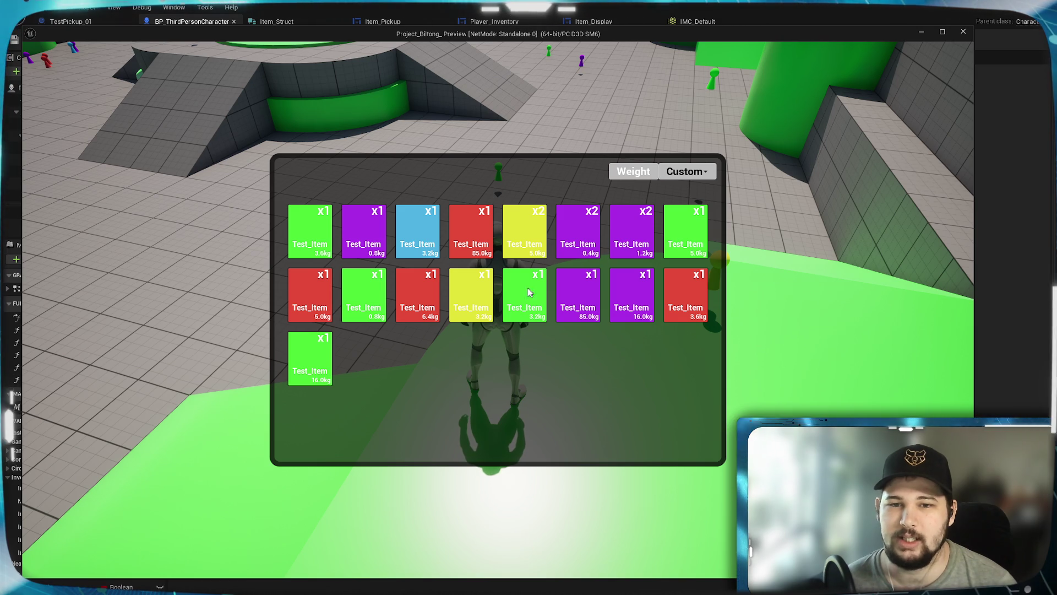
Sort the collected items by Value, reopen the sort list, then stop the play session.
{"action": "left_click", "coordinate": [689, 173]}
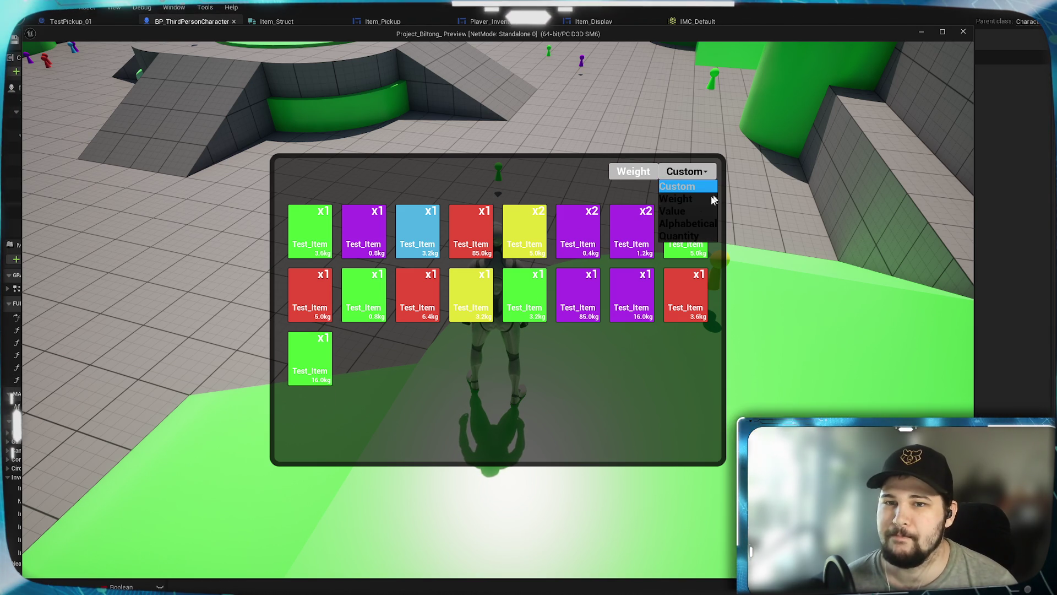
{"action": "left_click", "coordinate": [676, 199]}
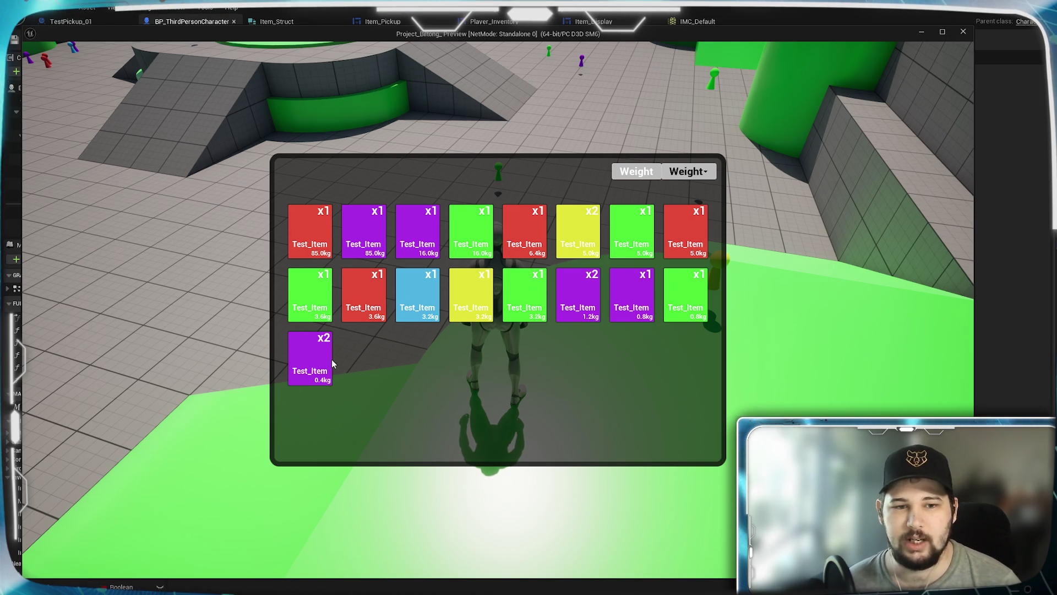
{"action": "left_click", "coordinate": [711, 174]}
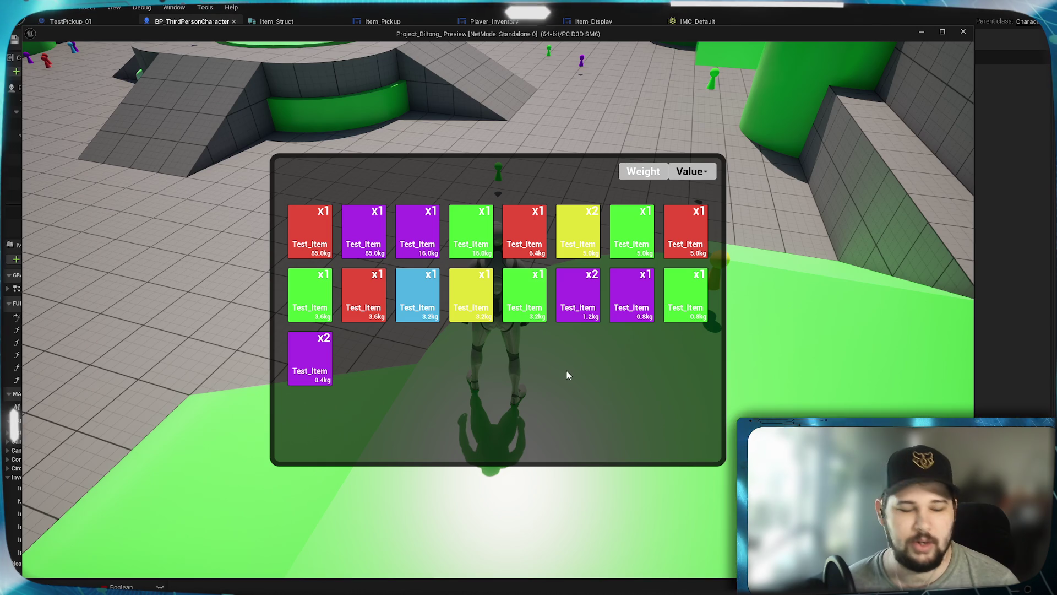
{"action": "key", "text": "Escape"}
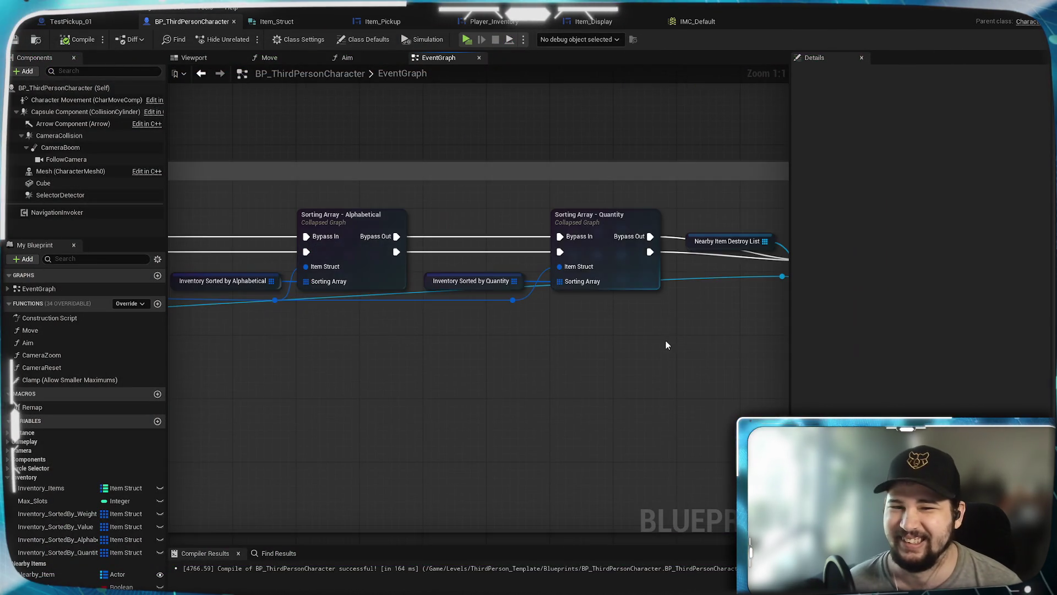
Place the Nearby Item Destroy List getter beneath the ADD node after Sorting Array - Quantity.
{"action": "left_click_drag", "start_coordinate": [609, 355], "coordinate": [520, 399]}
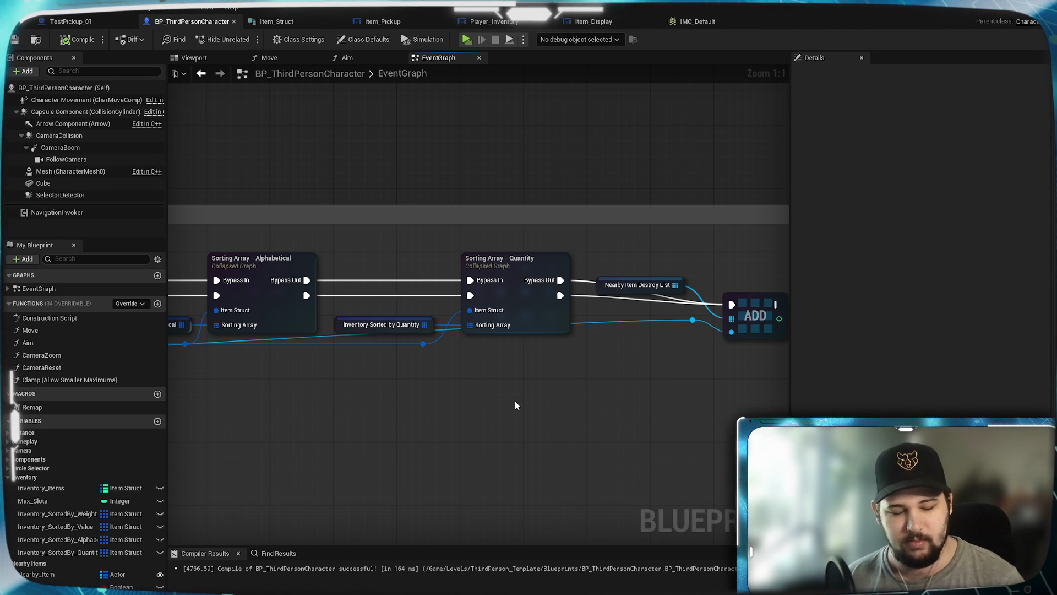
{"action": "left_click_drag", "start_coordinate": [624, 304], "coordinate": [577, 303]}
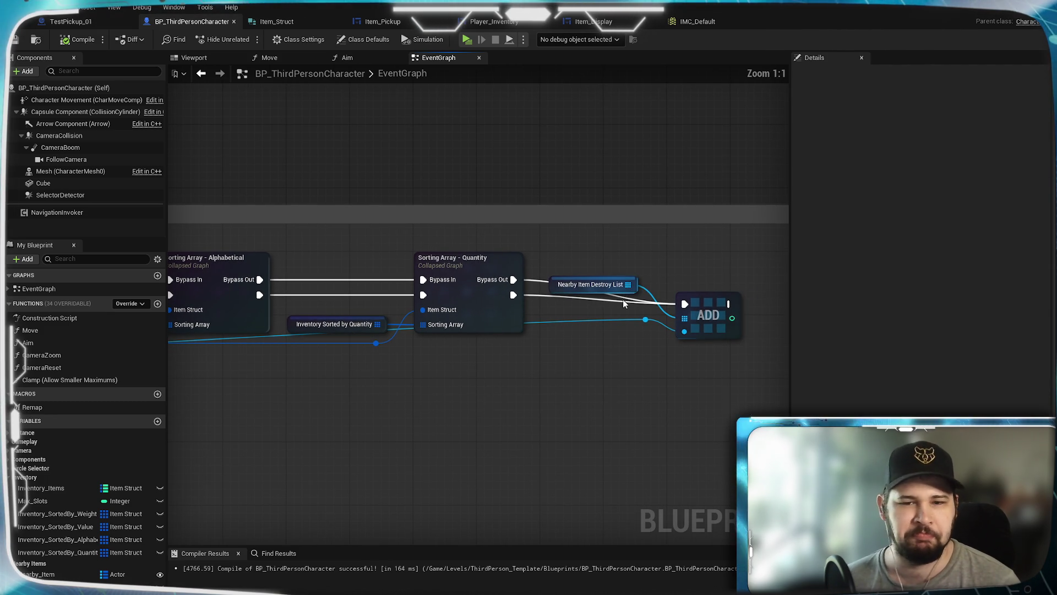
{"action": "mouse_move", "coordinate": [638, 280]}
{"action": "left_mouse_down"}
{"action": "mouse_move", "coordinate": [546, 235]}
{"action": "mouse_move", "coordinate": [621, 379]}
{"action": "mouse_move", "coordinate": [675, 362]}
{"action": "mouse_move", "coordinate": [770, 359]}
{"action": "left_mouse_up"}
{"action": "mouse_move", "coordinate": [647, 332]}
{"action": "left_mouse_down"}
{"action": "mouse_move", "coordinate": [501, 350]}
{"action": "mouse_move", "coordinate": [500, 385]}
{"action": "left_mouse_up"}
{"action": "mouse_move", "coordinate": [716, 331]}
{"action": "left_mouse_down"}
{"action": "mouse_move", "coordinate": [551, 353]}
{"action": "mouse_move", "coordinate": [676, 361]}
{"action": "mouse_move", "coordinate": [606, 411]}
{"action": "left_mouse_up"}
{"action": "mouse_move", "coordinate": [600, 367]}
{"action": "left_mouse_down"}
{"action": "mouse_move", "coordinate": [577, 375]}
{"action": "mouse_move", "coordinate": [576, 389]}
{"action": "mouse_move", "coordinate": [771, 352]}
{"action": "left_mouse_up"}
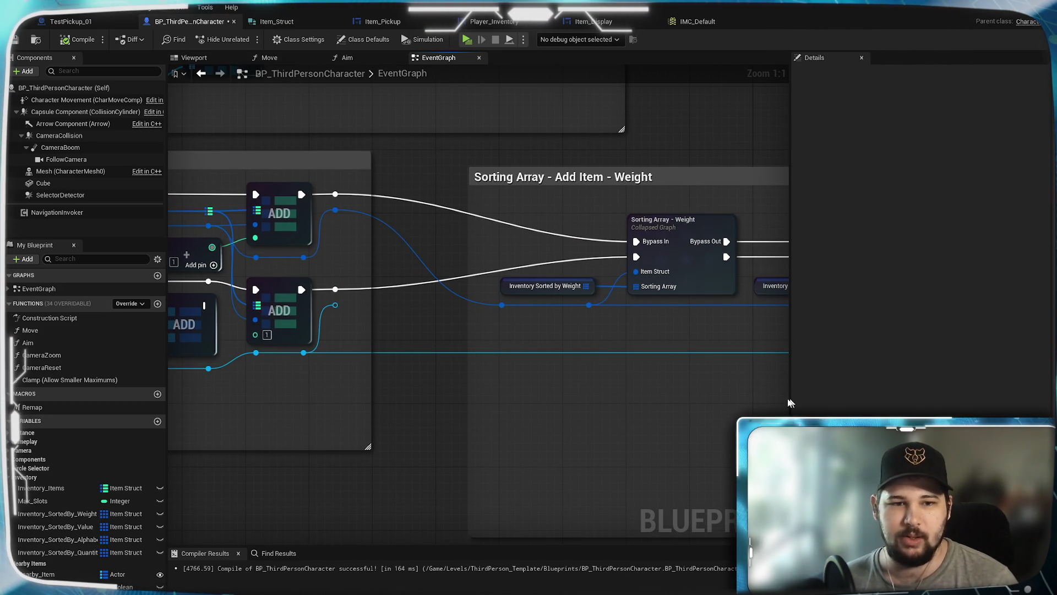
{"action": "mouse_move", "coordinate": [798, 402]}
{"action": "left_mouse_down"}
{"action": "mouse_move", "coordinate": [512, 415]}
{"action": "mouse_move", "coordinate": [340, 438]}
{"action": "mouse_move", "coordinate": [229, 430]}
{"action": "left_mouse_up"}
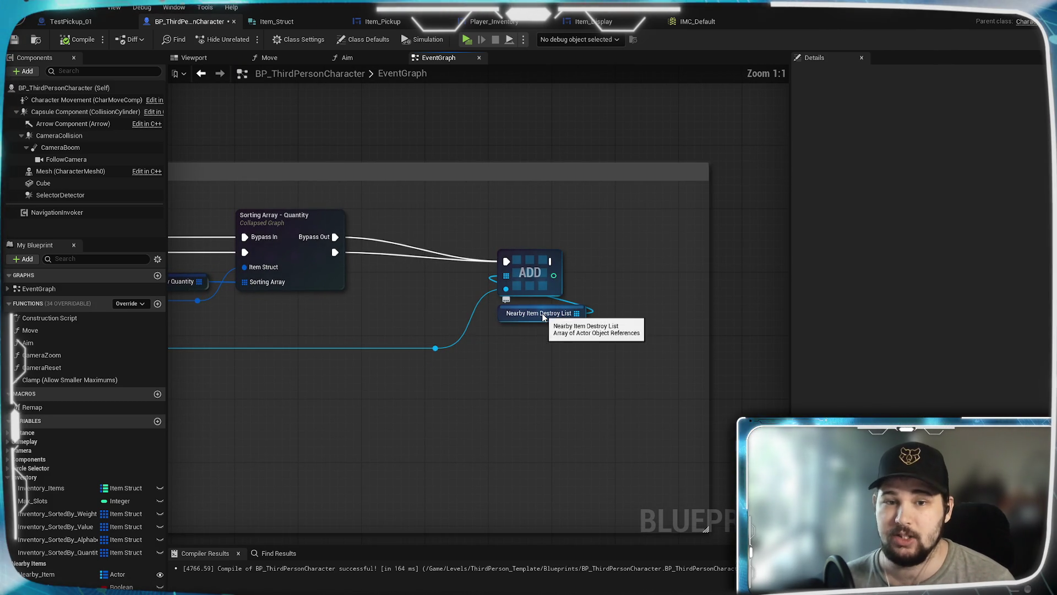
{"action": "left_click_drag", "start_coordinate": [390, 309], "coordinate": [420, 367]}
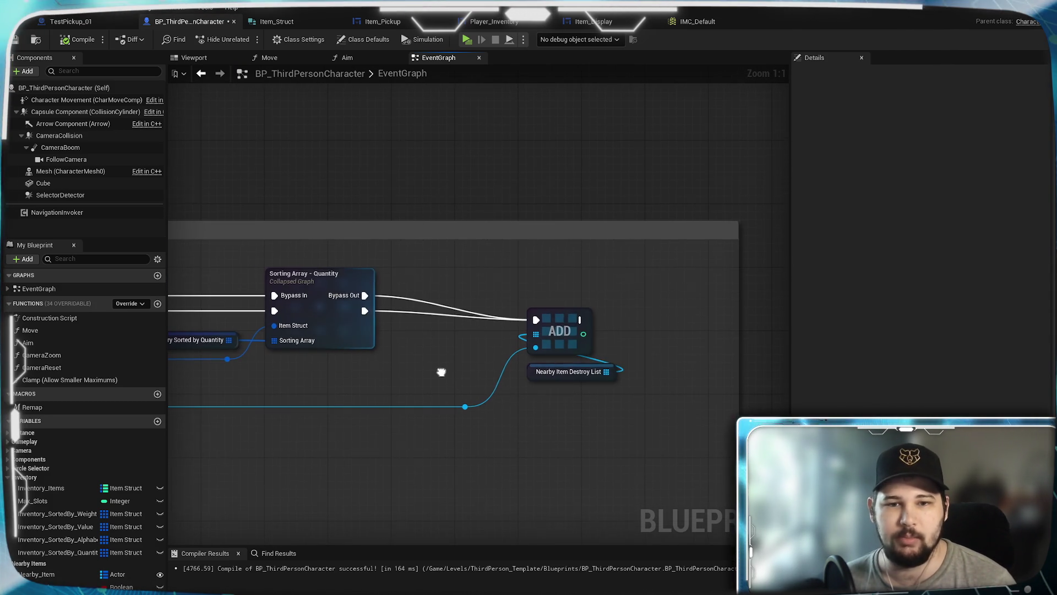
{"action": "left_click_drag", "start_coordinate": [625, 390], "coordinate": [548, 326]}
{"action": "right_click", "coordinate": [546, 292]}
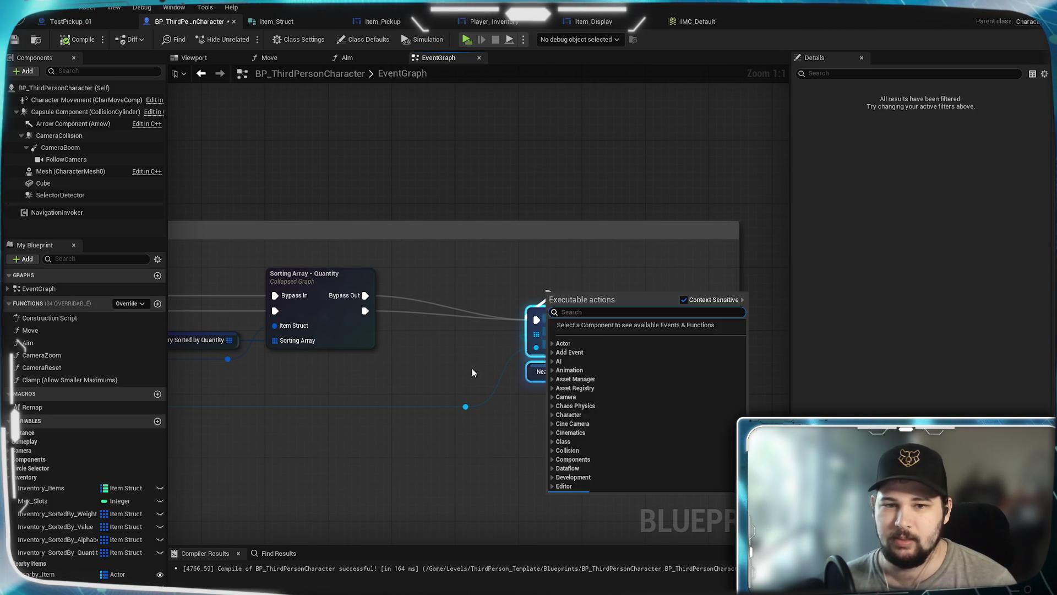
Tuck the Nearby Item Destroy List node neatly under the ADD node.
{"action": "key", "text": "Escape"}
{"action": "mouse_move", "coordinate": [647, 403]}
{"action": "left_mouse_down"}
{"action": "mouse_move", "coordinate": [567, 319]}
{"action": "mouse_move", "coordinate": [558, 295]}
{"action": "left_mouse_up"}
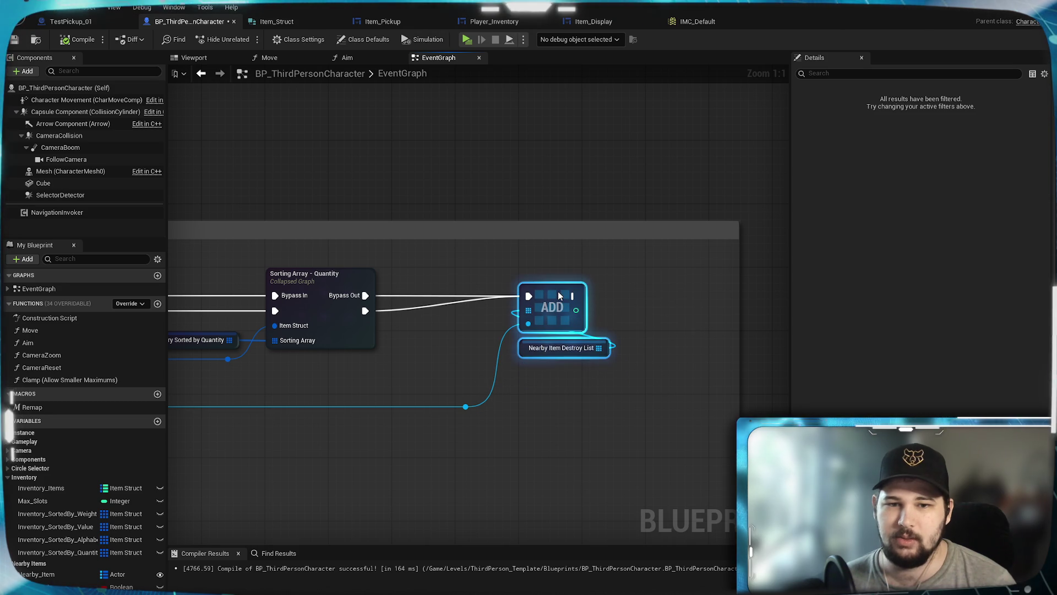
{"action": "left_click", "coordinate": [446, 357]}
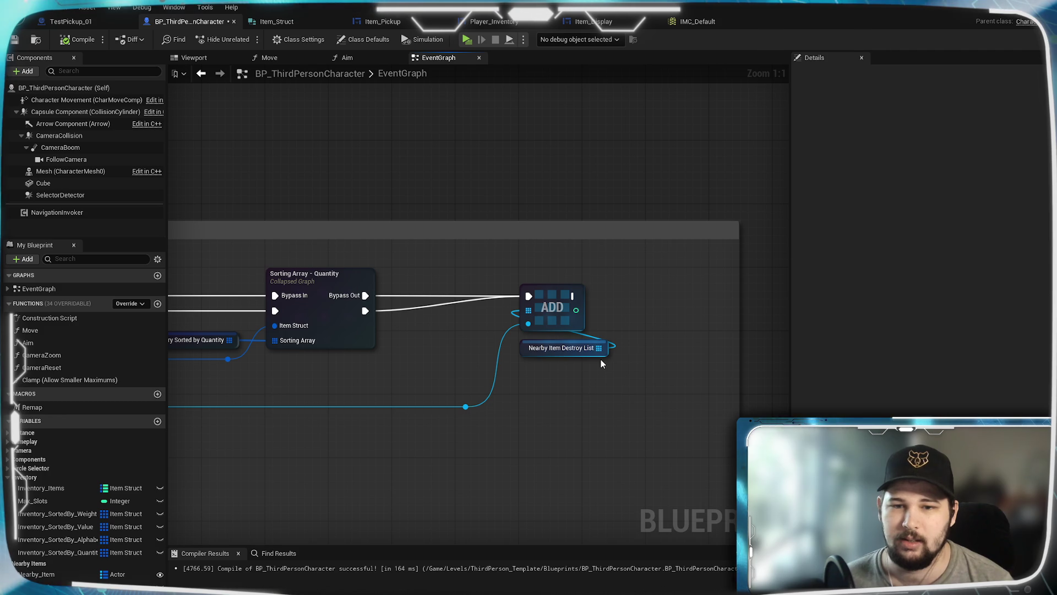
{"action": "mouse_move", "coordinate": [601, 359]}
{"action": "left_mouse_down"}
{"action": "mouse_move", "coordinate": [520, 346]}
{"action": "mouse_move", "coordinate": [493, 327]}
{"action": "mouse_move", "coordinate": [471, 364]}
{"action": "mouse_move", "coordinate": [347, 378]}
{"action": "mouse_move", "coordinate": [438, 394]}
{"action": "mouse_move", "coordinate": [601, 363]}
{"action": "left_mouse_up"}
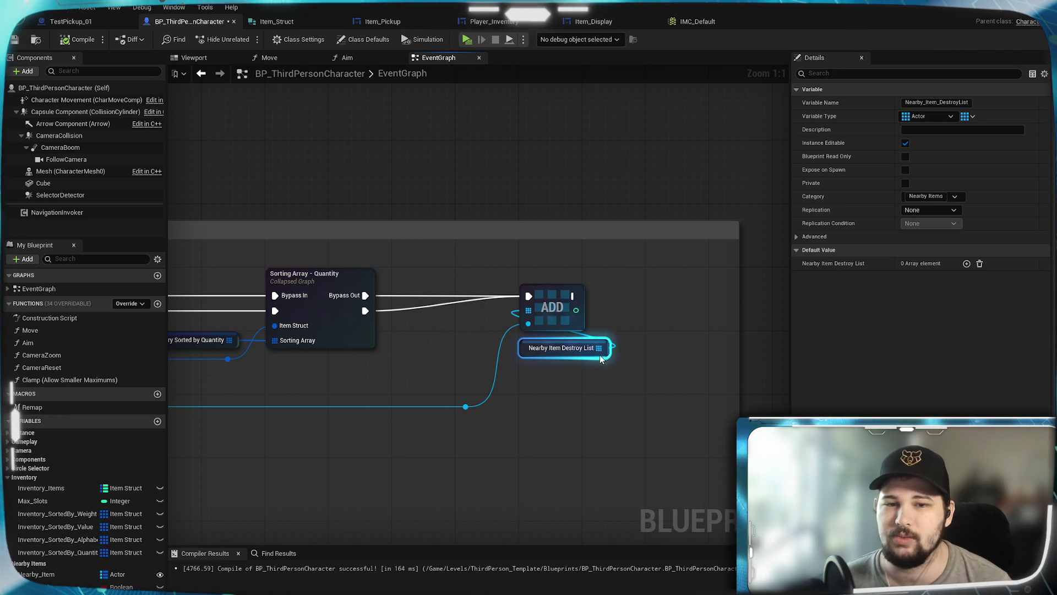
{"action": "left_click", "coordinate": [573, 412]}
Save BP_ThirdPersonCharacter, then review the Alphabetical sort chain.
{"action": "mouse_move", "coordinate": [358, 359]}
{"action": "left_mouse_down"}
{"action": "mouse_move", "coordinate": [597, 413]}
{"action": "mouse_move", "coordinate": [699, 406]}
{"action": "mouse_move", "coordinate": [654, 430]}
{"action": "left_mouse_up"}
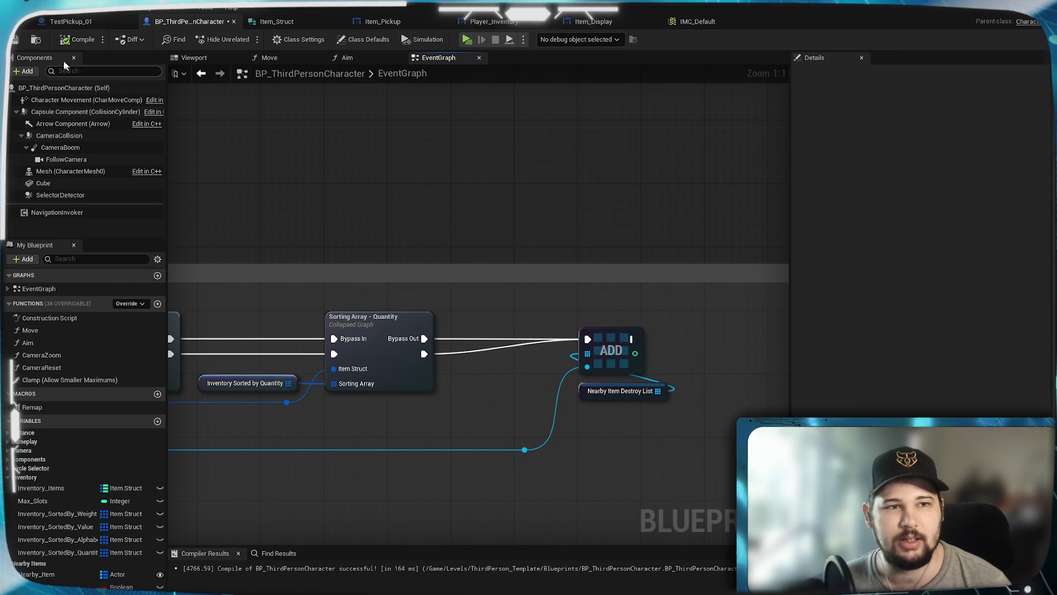
{"action": "key", "text": "ctrl+s"}
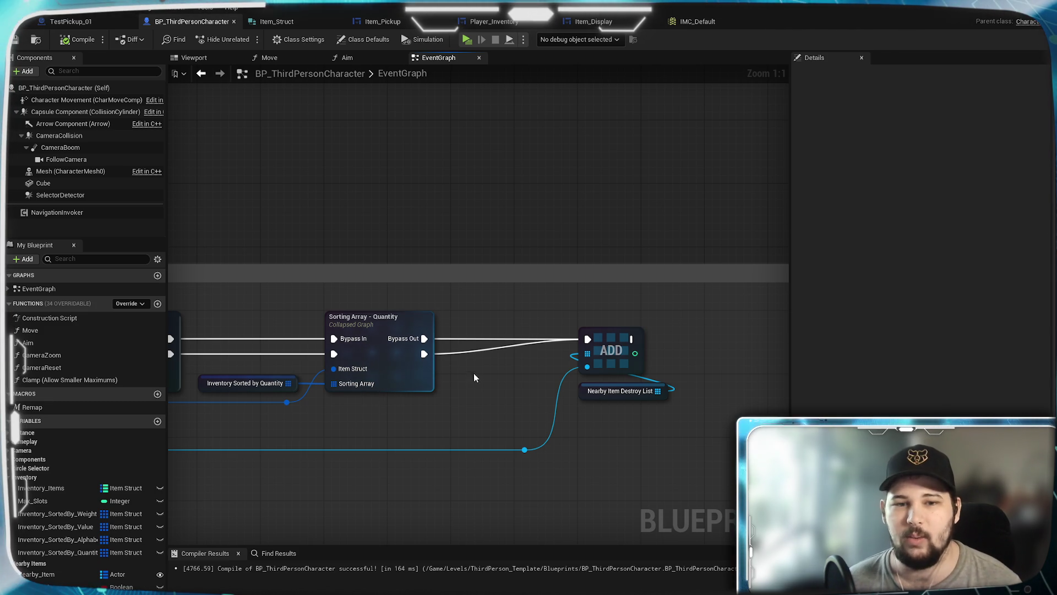
{"action": "mouse_move", "coordinate": [478, 376]}
{"action": "left_mouse_down"}
{"action": "mouse_move", "coordinate": [548, 402]}
{"action": "mouse_move", "coordinate": [443, 416]}
{"action": "left_mouse_up"}
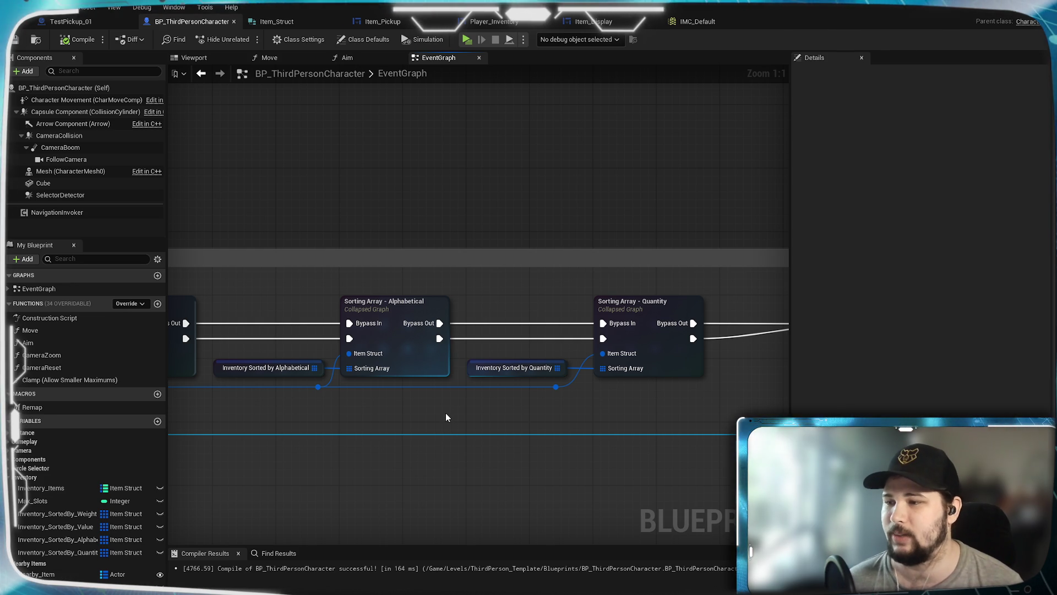
{"action": "mouse_move", "coordinate": [415, 406]}
{"action": "left_mouse_down"}
{"action": "mouse_move", "coordinate": [586, 401]}
{"action": "mouse_move", "coordinate": [406, 402]}
{"action": "left_mouse_up"}
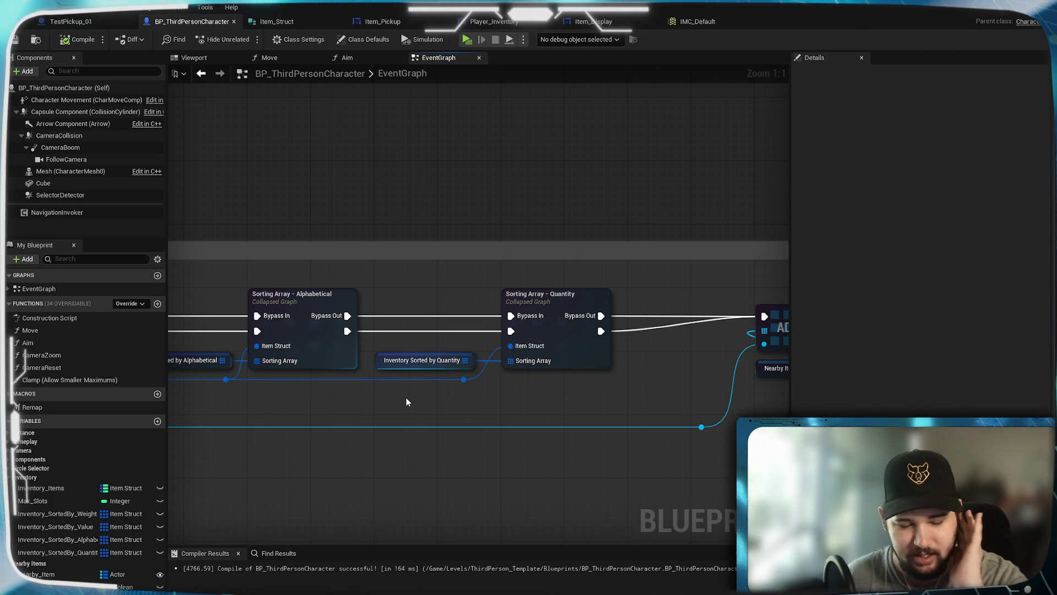
Align the sorted-array wire's reroute points beneath the Weight and Value sort nodes.
{"action": "left_click_drag", "start_coordinate": [411, 441], "coordinate": [719, 410]}
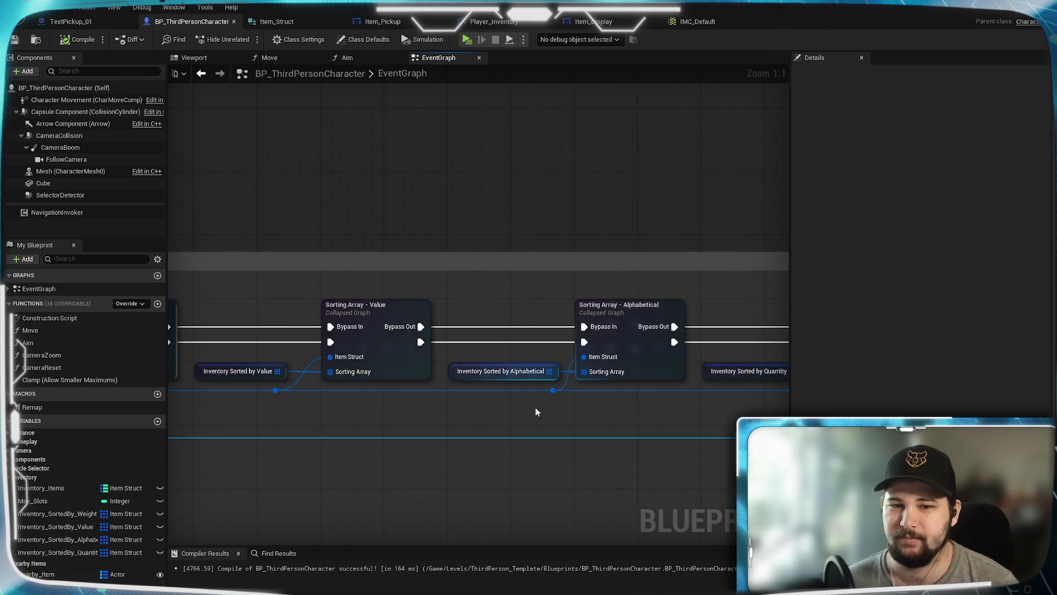
{"action": "left_click_drag", "start_coordinate": [538, 411], "coordinate": [665, 388]}
{"action": "left_click_drag", "start_coordinate": [581, 398], "coordinate": [817, 375]}
{"action": "left_click_drag", "start_coordinate": [670, 370], "coordinate": [579, 373]}
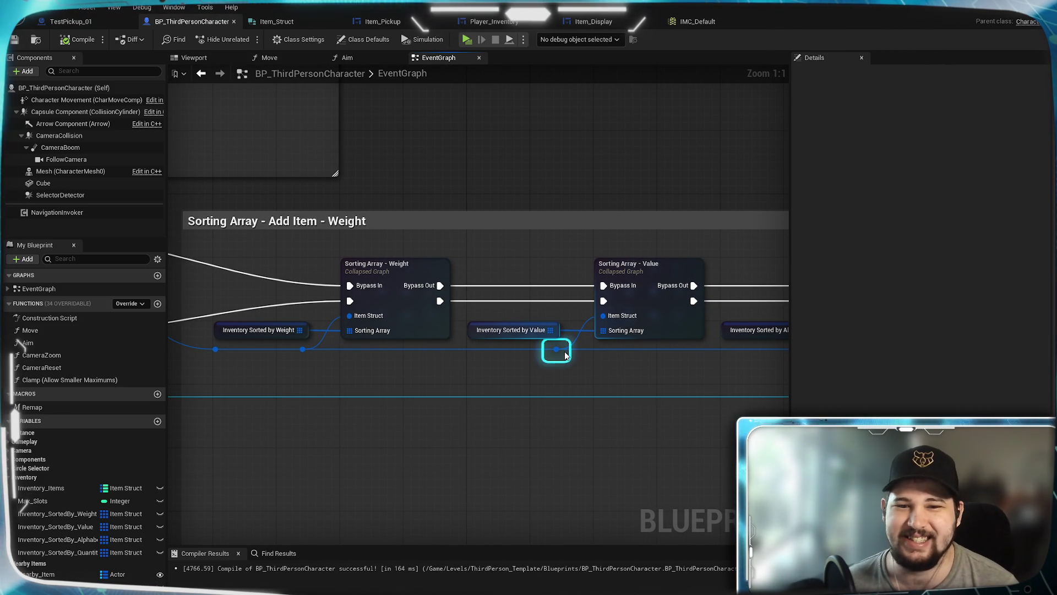
{"action": "left_click_drag", "start_coordinate": [565, 355], "coordinate": [574, 355]}
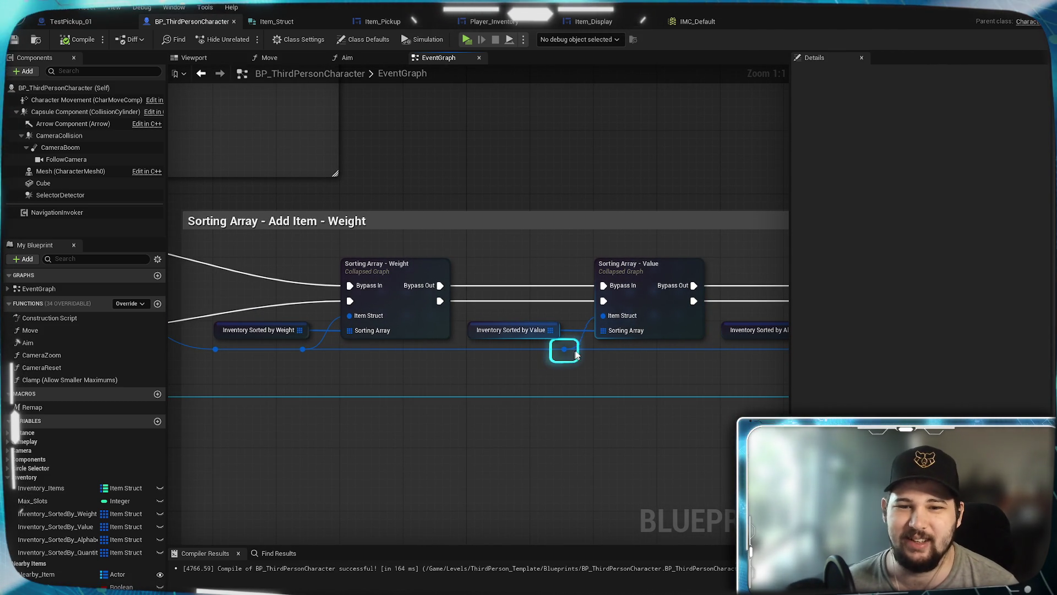
{"action": "left_click", "coordinate": [304, 349]}
{"action": "left_click_drag", "start_coordinate": [304, 349], "coordinate": [319, 349]}
{"action": "left_click", "coordinate": [614, 365]}
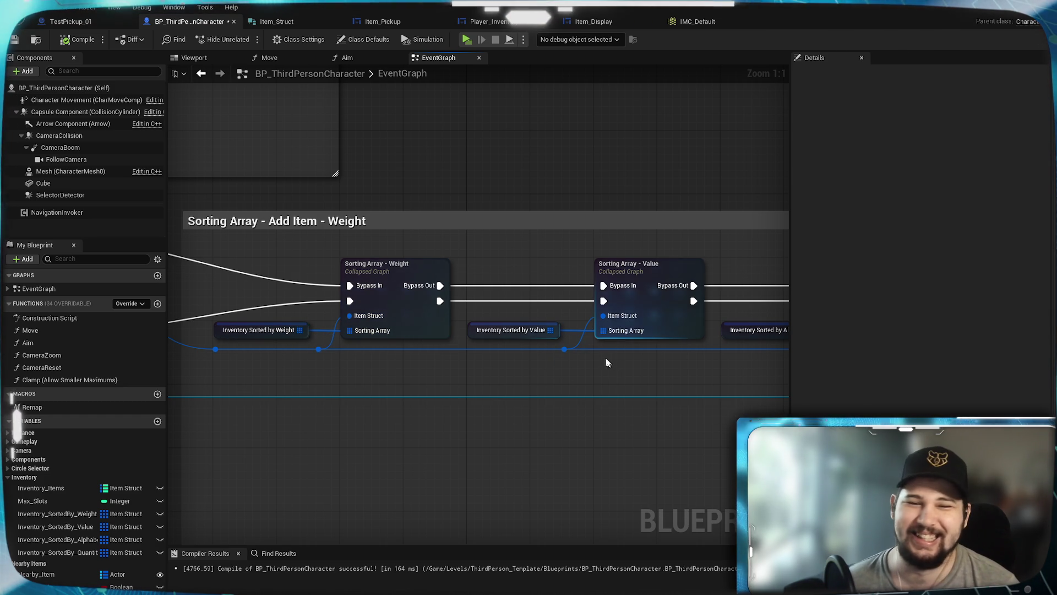
Review the Value, Alphabetical and Quantity sort nodes and save the character blueprint.
{"action": "left_click_drag", "start_coordinate": [584, 349], "coordinate": [275, 349]}
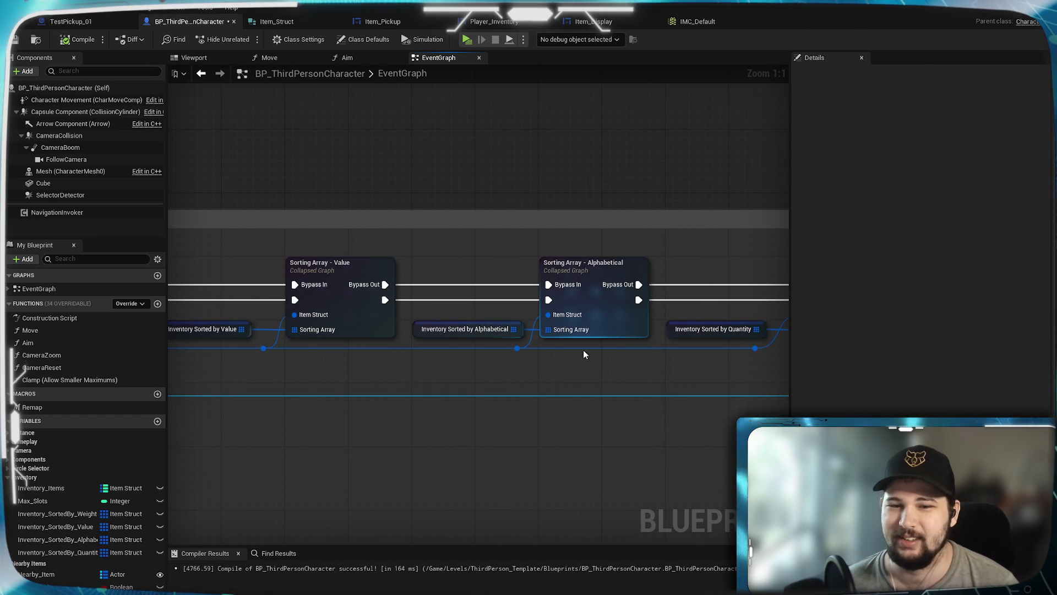
{"action": "left_click_drag", "start_coordinate": [539, 352], "coordinate": [304, 366]}
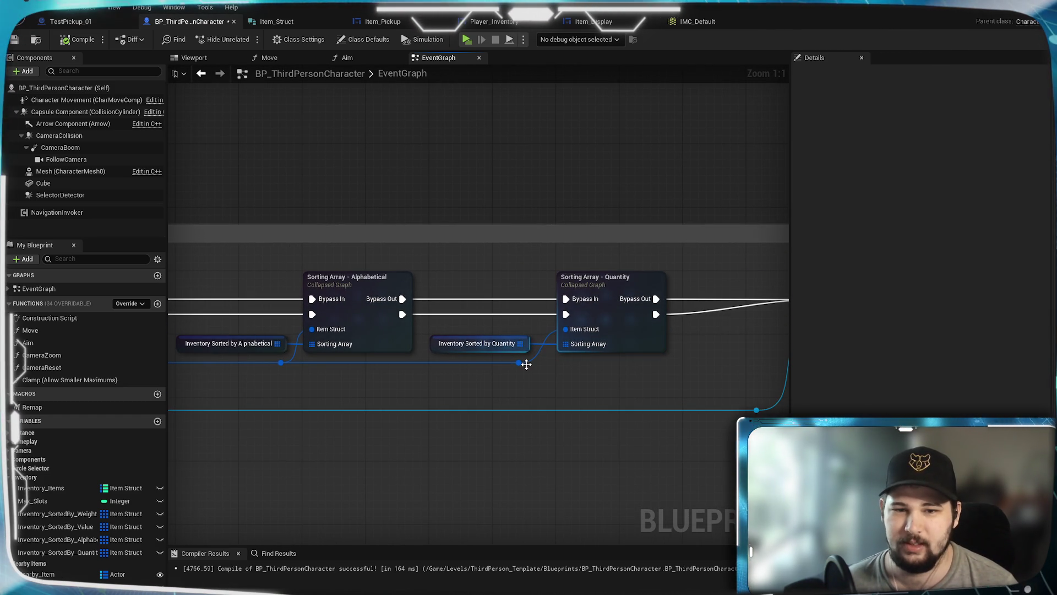
{"action": "left_click_drag", "start_coordinate": [527, 398], "coordinate": [507, 399]}
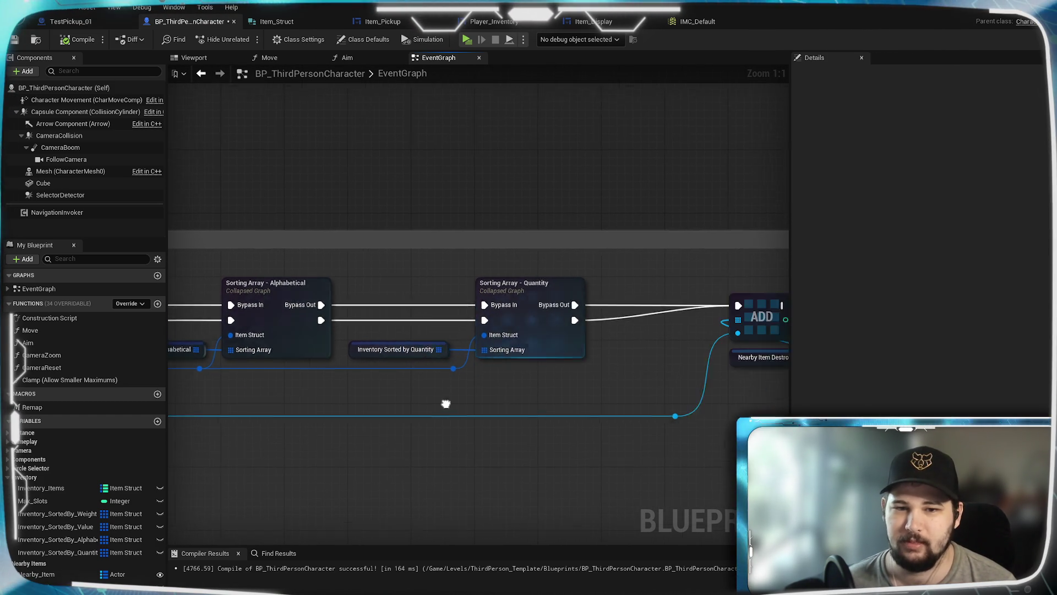
{"action": "left_click_drag", "start_coordinate": [298, 370], "coordinate": [500, 369]}
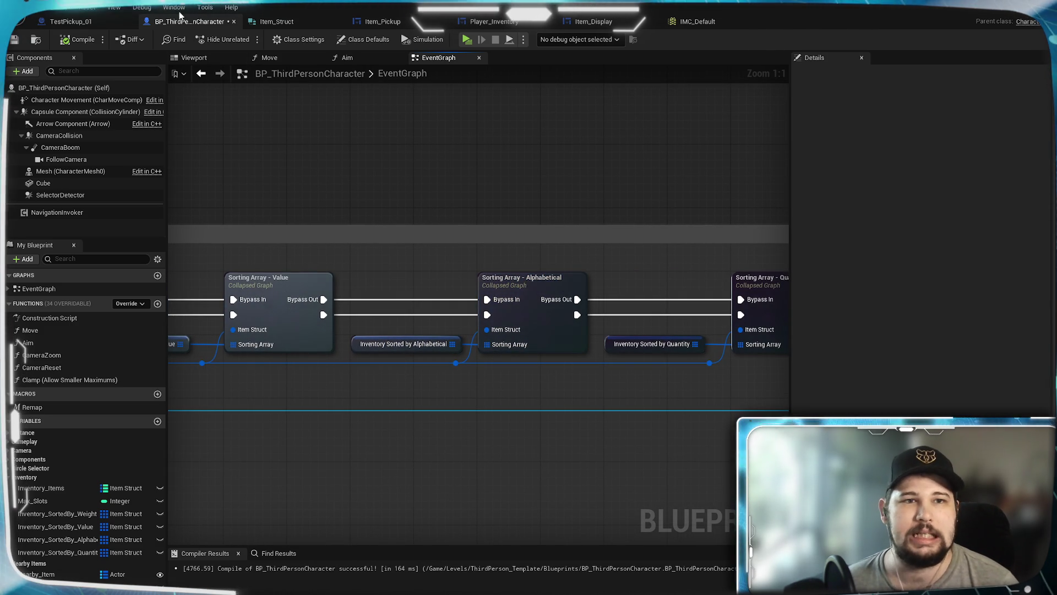
{"action": "left_click", "coordinate": [17, 40]}
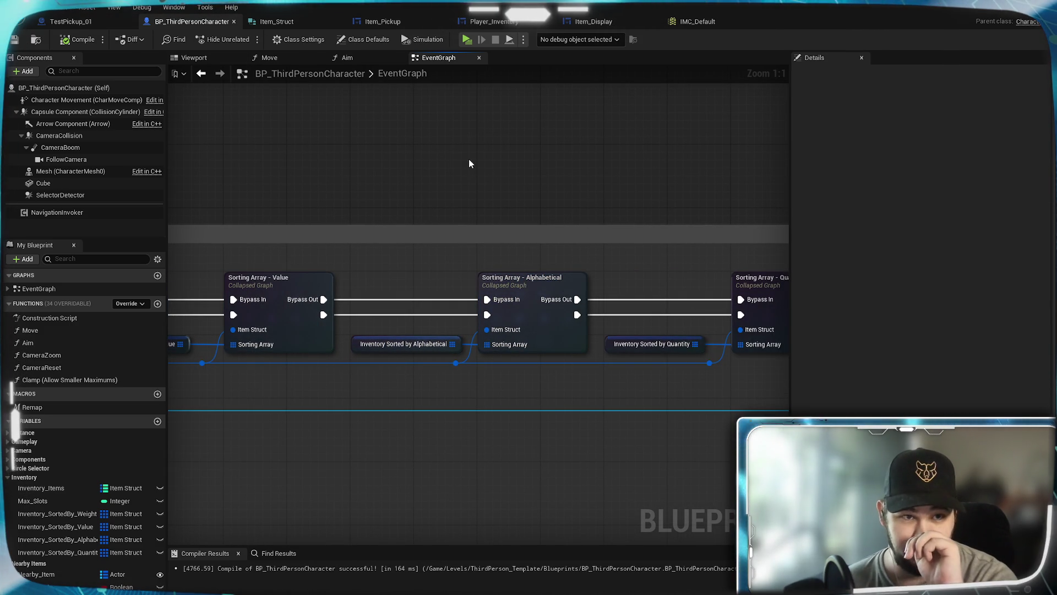
Reorder the editor tabs to IMC_Default, BP_ThirdPersonCharacter, then Item_Struct, showing the character EventGraph.
{"action": "left_click", "coordinate": [386, 22]}
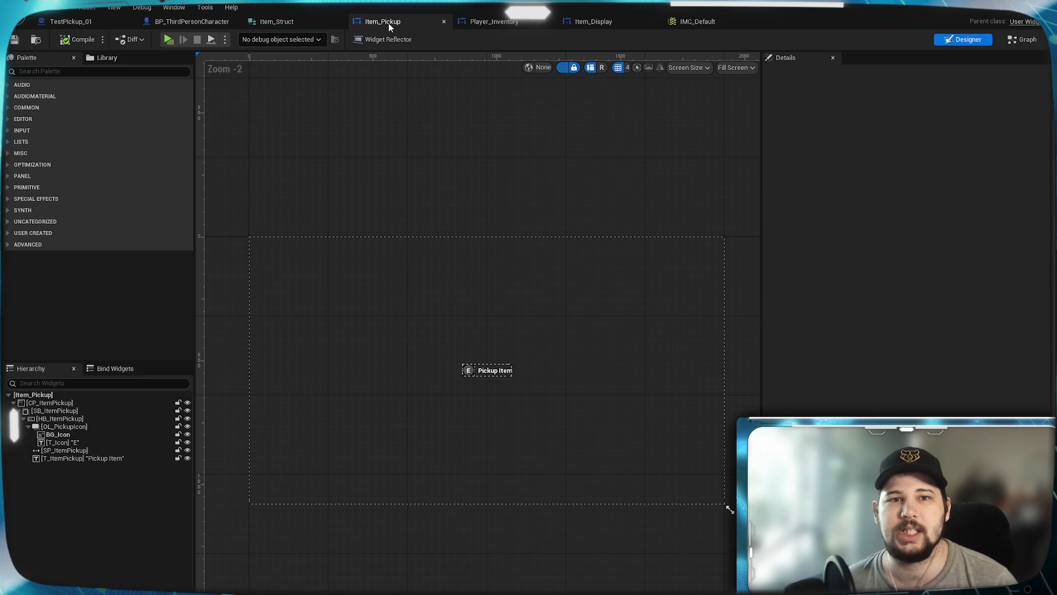
{"action": "left_click", "coordinate": [501, 23]}
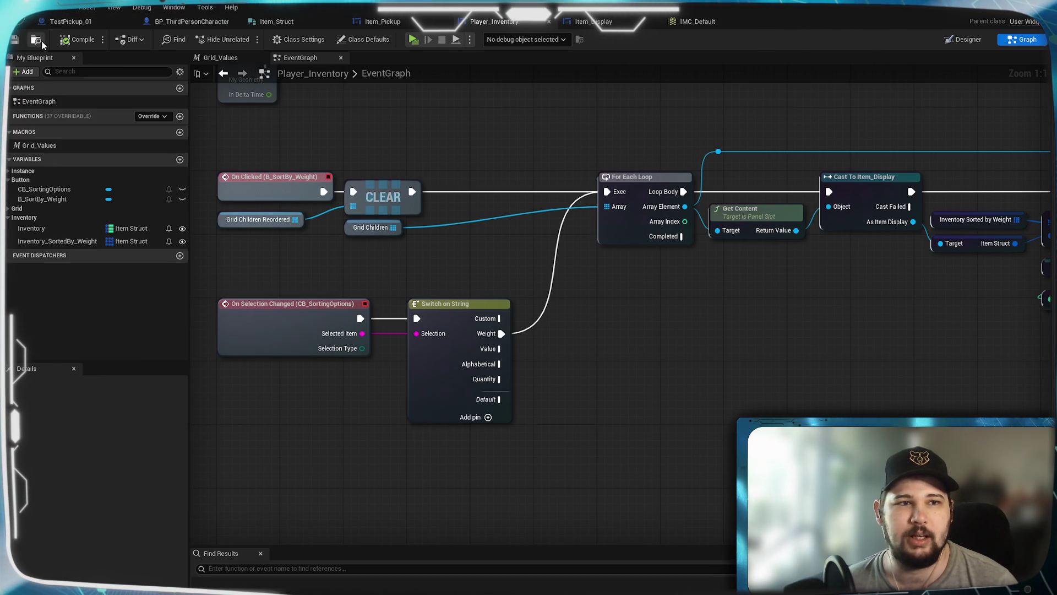
{"action": "left_click_drag", "start_coordinate": [698, 22], "coordinate": [86, 30]}
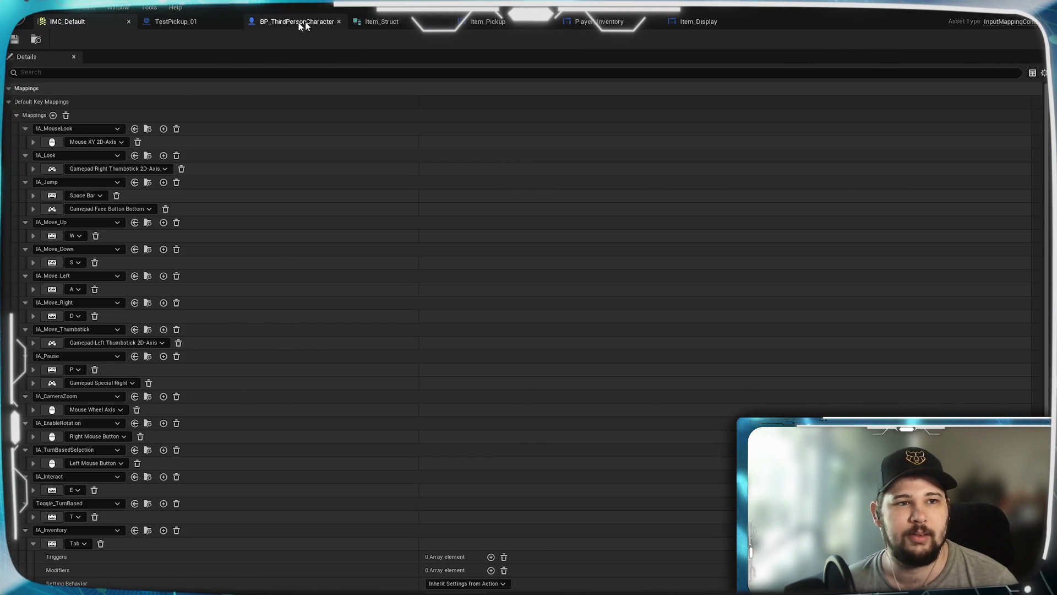
{"action": "left_click_drag", "start_coordinate": [394, 20], "coordinate": [176, 22]}
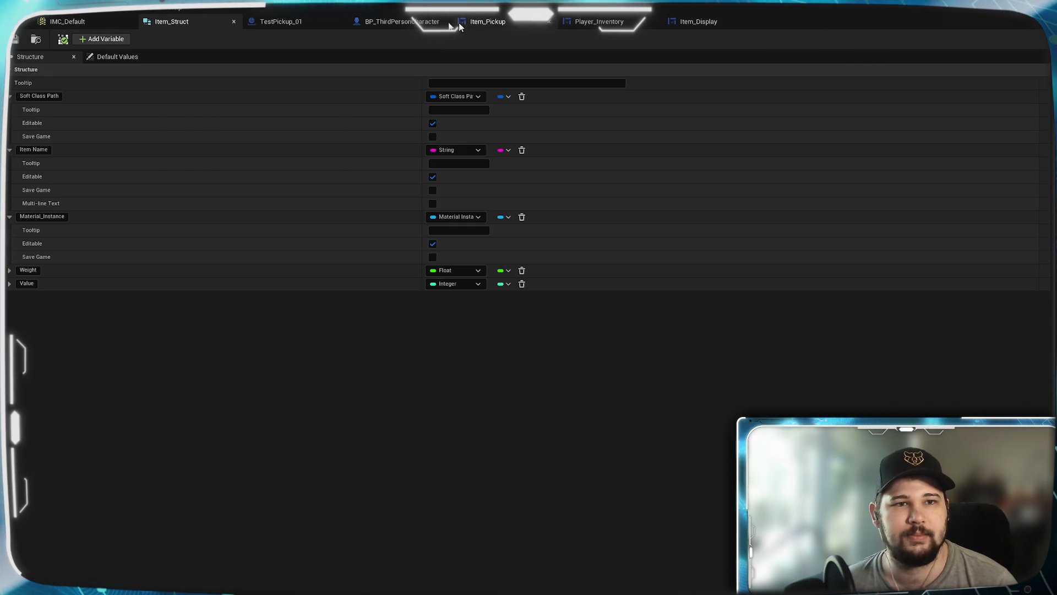
{"action": "left_click_drag", "start_coordinate": [413, 22], "coordinate": [188, 21]}
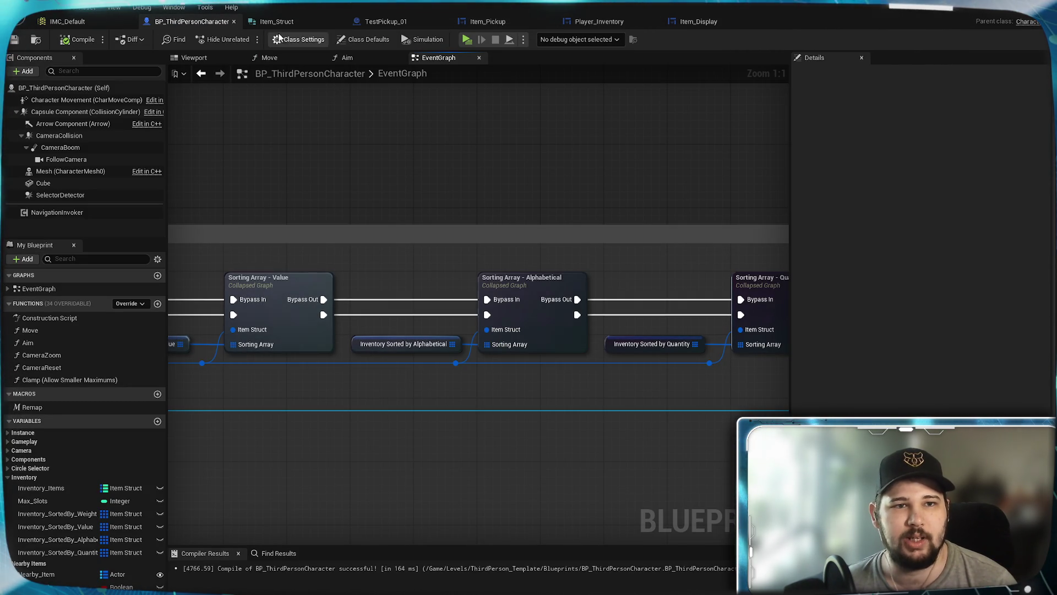